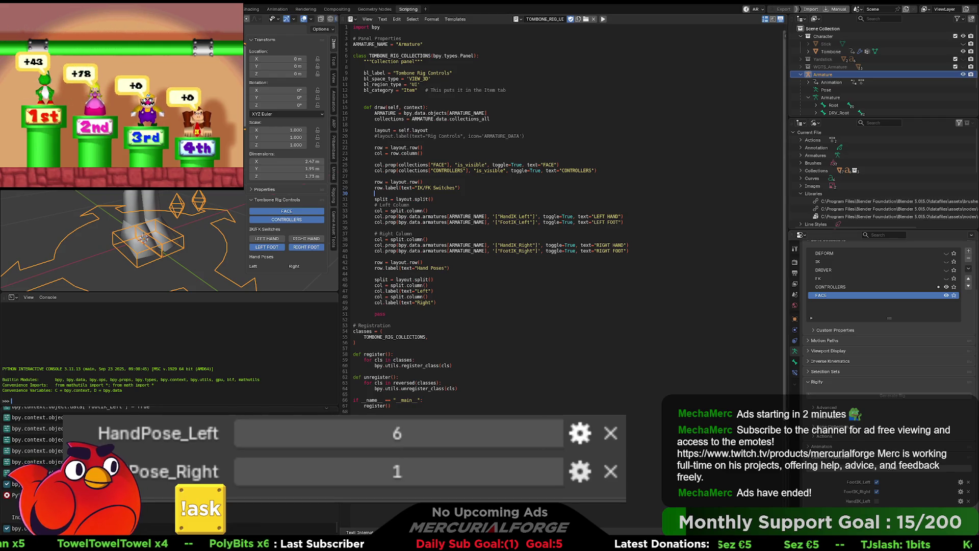
- Check a hand pose property's available types, then undo and redo recent script edits
click(960, 520)
click(938, 432)
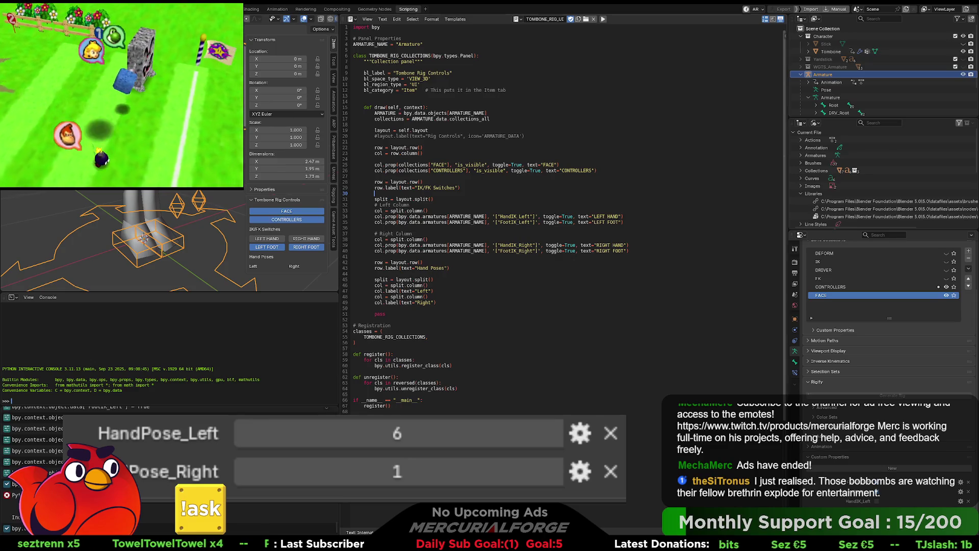
key(BackSpace)
key(BackSpace)
key(BackSpace)
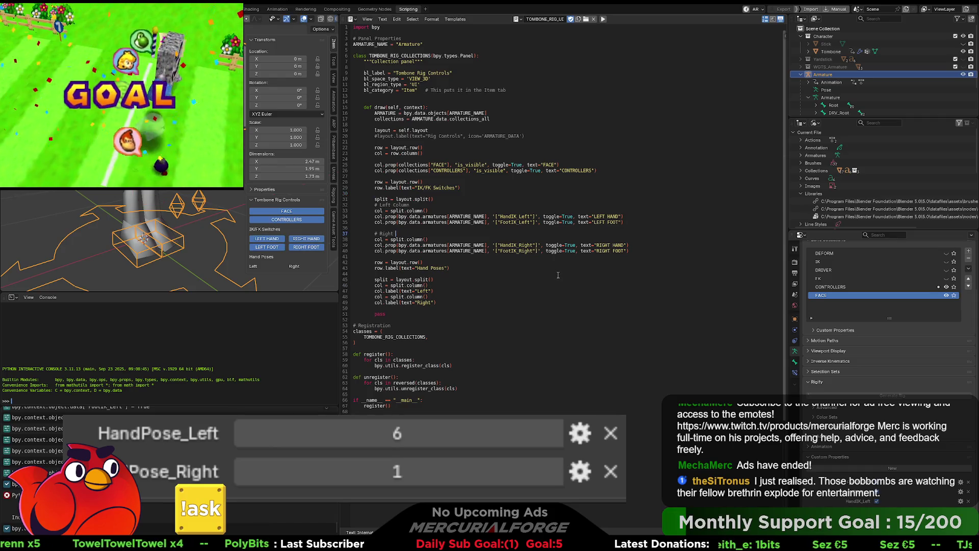
key(Up)
key(Up)
key(Up)
key(ctrl+z)
key(ctrl+z)
key(ctrl+z)
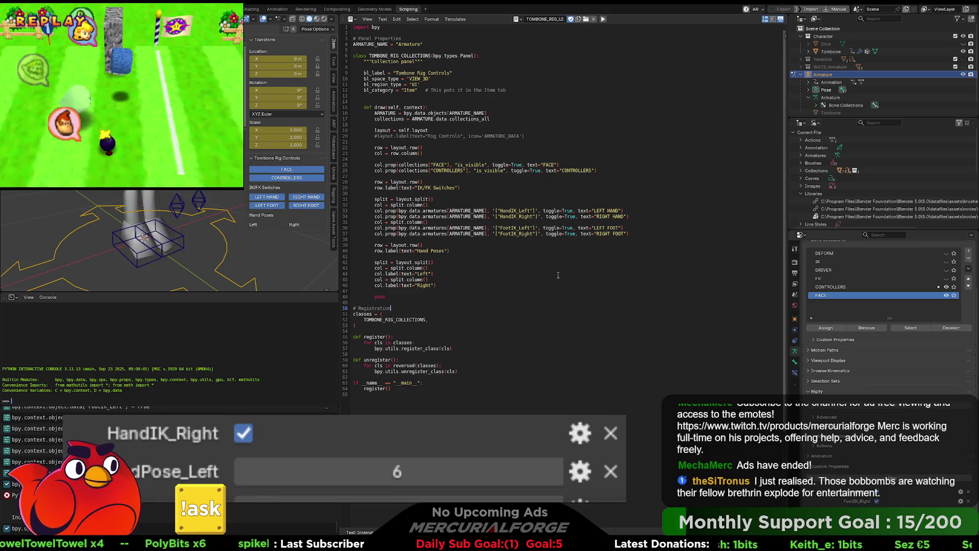
key(ctrl+shift+z)
key(ctrl+shift+z)
key(ctrl+shift+z)
- Correct the object type name on line 11, then undo back through the FIST toggle edits
key(ctrl+Delete)
text(Object)
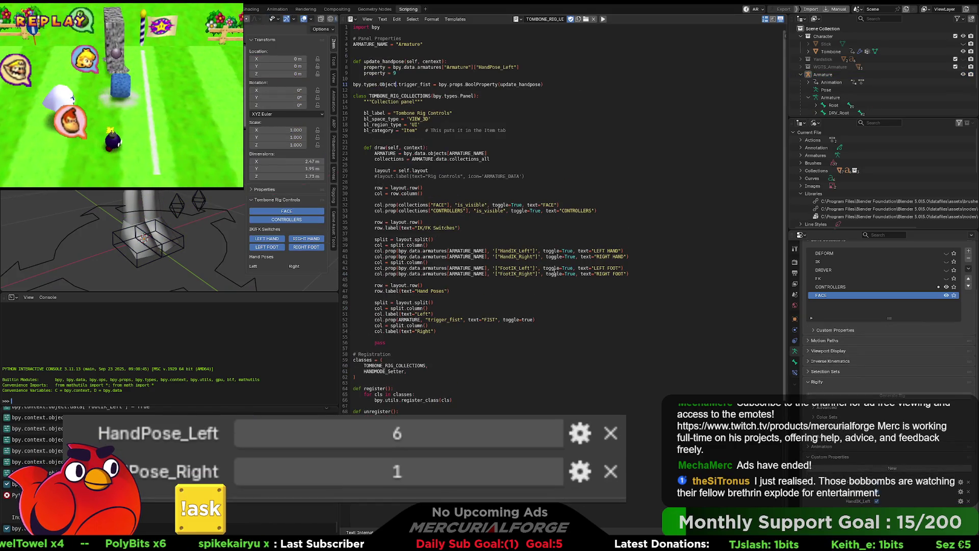
key(ctrl+z)
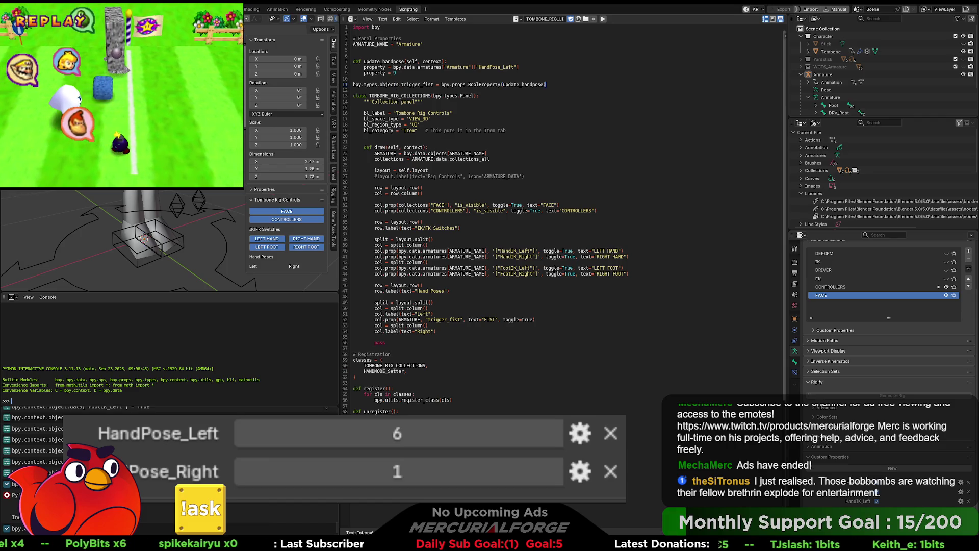
key(ctrl+z)
key(ctrl+z)
key(ctrl+z)
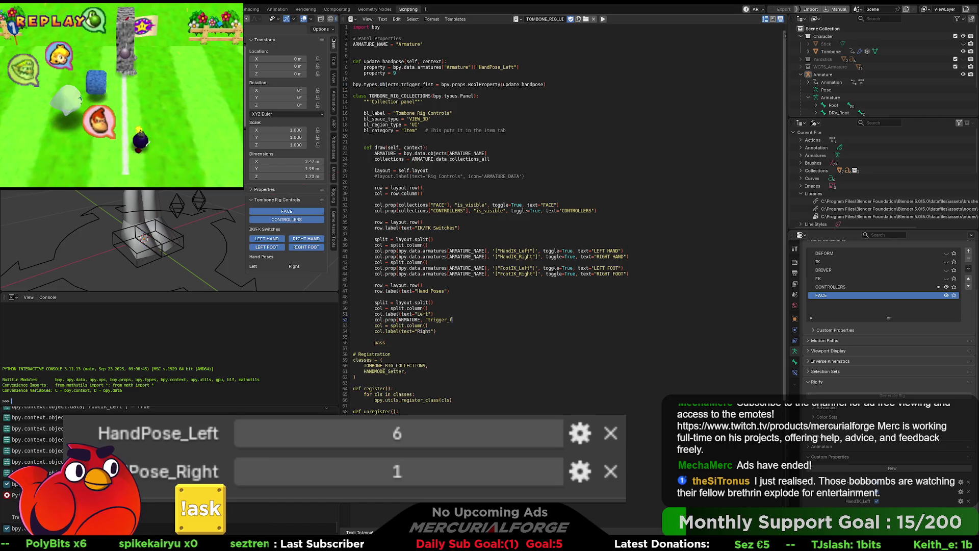
key(ctrl+z)
key(ctrl+z)
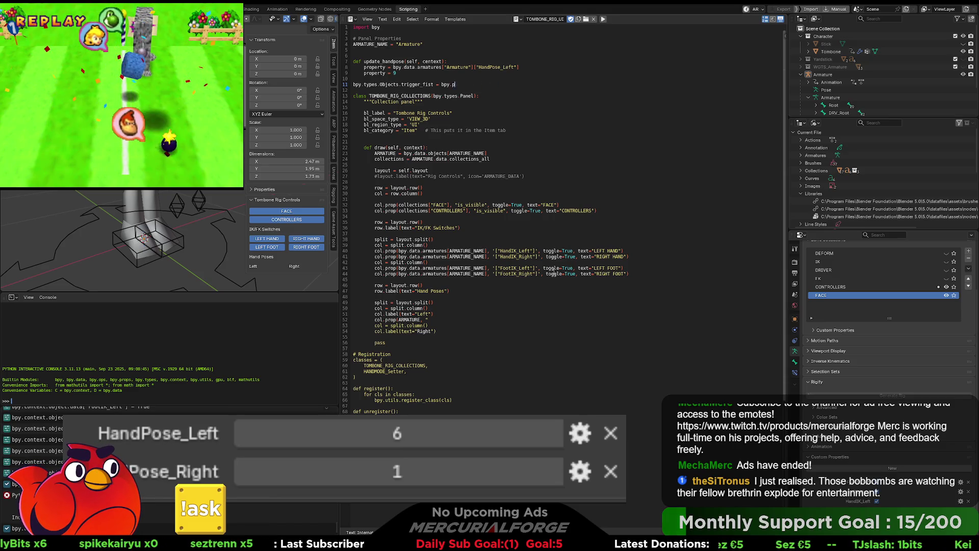
key(ctrl+z)
key(ctrl+z)
key(ctrl+z)
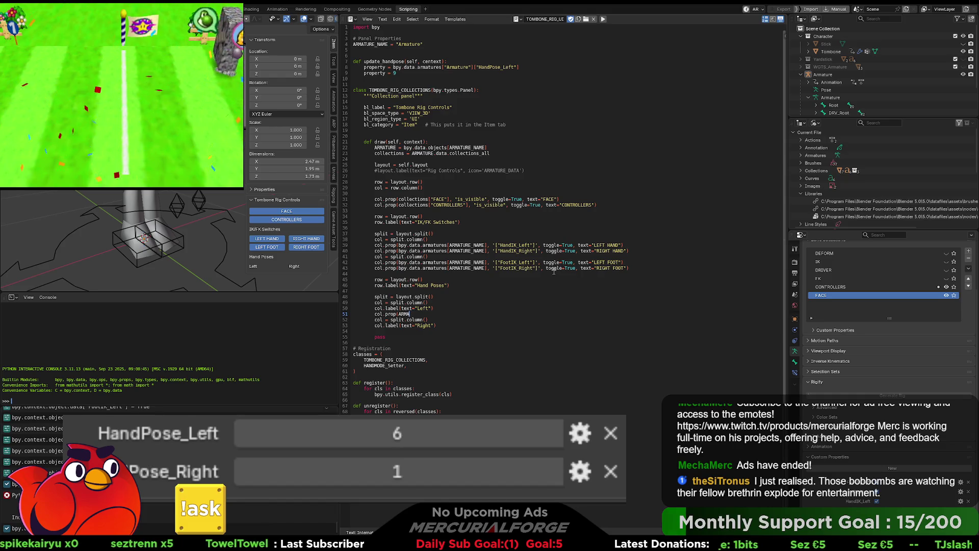
- Redo the trigger_fist edits, then revert the script to the version with column comments
key(ctrl+shift+z)
key(ctrl+shift+z)
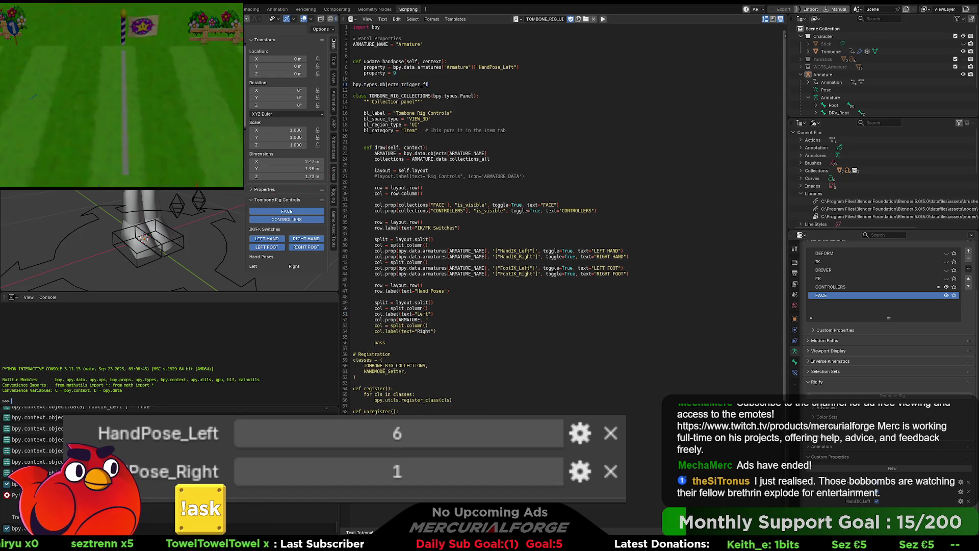
key(ctrl+shift+z)
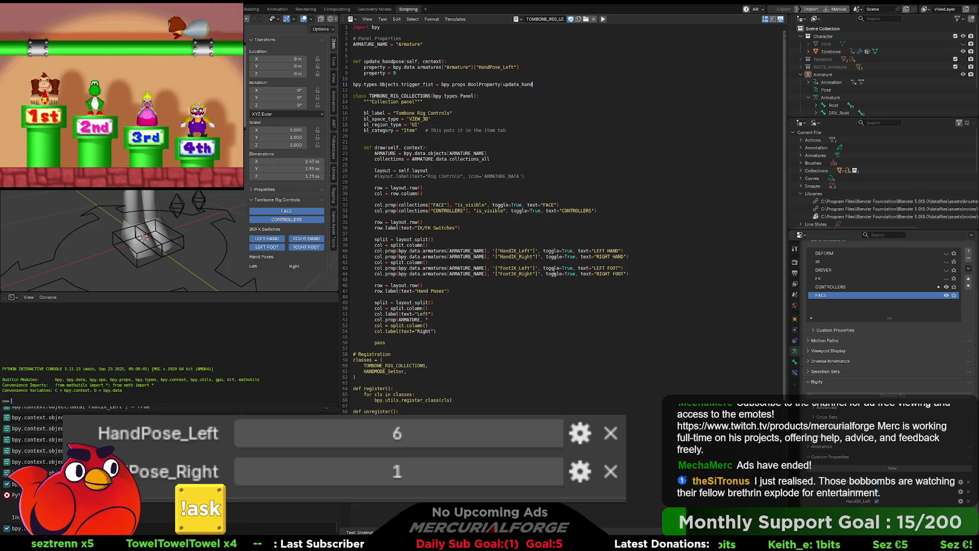
key(ctrl+shift+z)
key(ctrl+shift+z)
key(ctrl+shift+z)
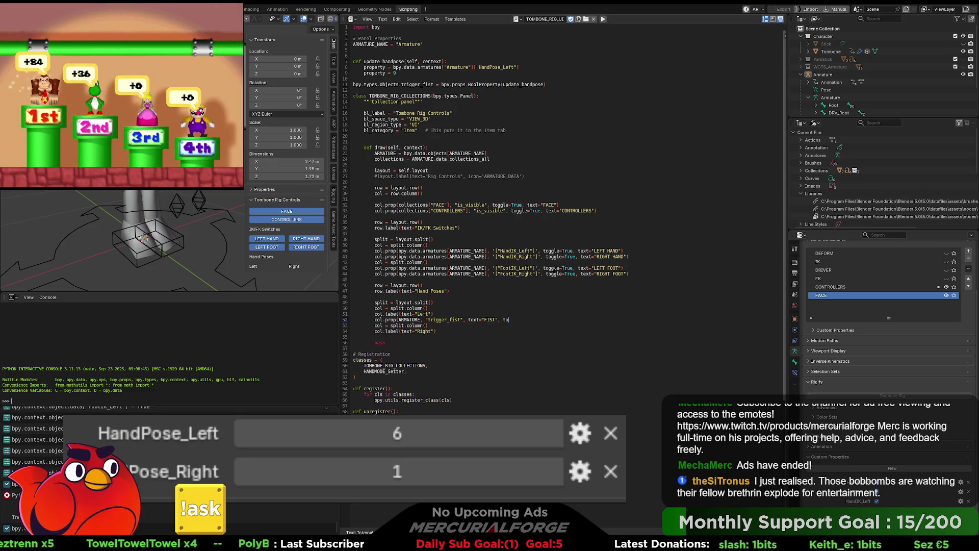
key(ctrl+z)
key(ctrl+z)
key(ctrl+z)
key(ctrl+z)
key(ctrl+z)
key(ctrl+z)
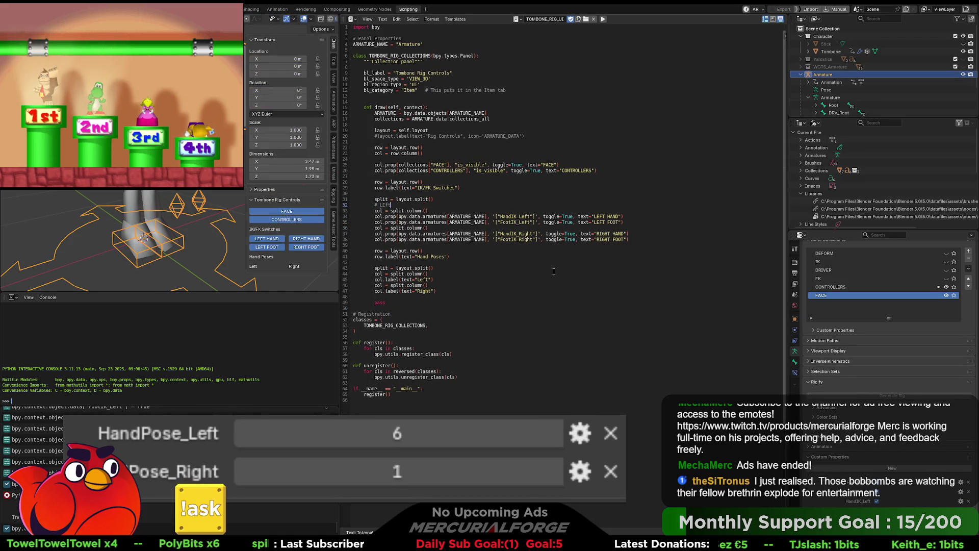
key(ctrl+z)
key(ctrl+z)
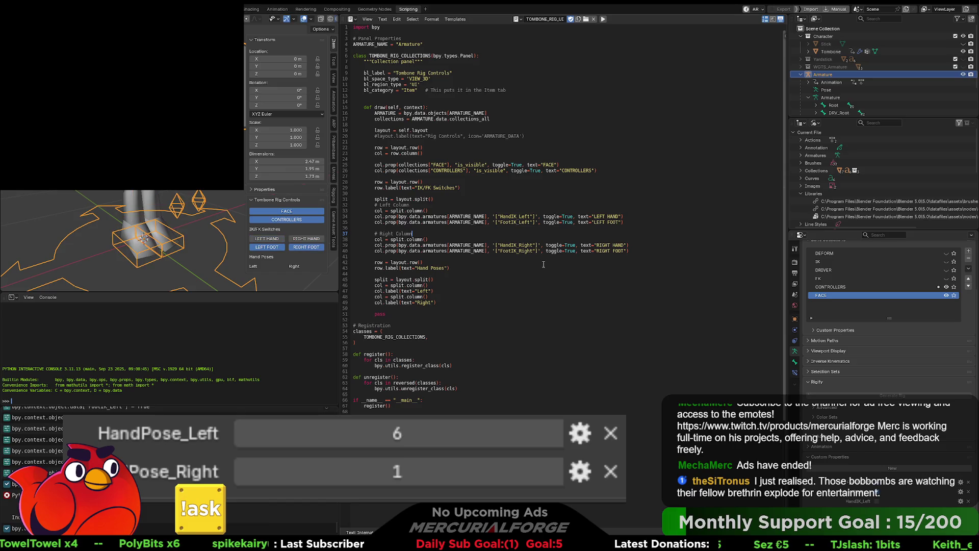
click(496, 265)
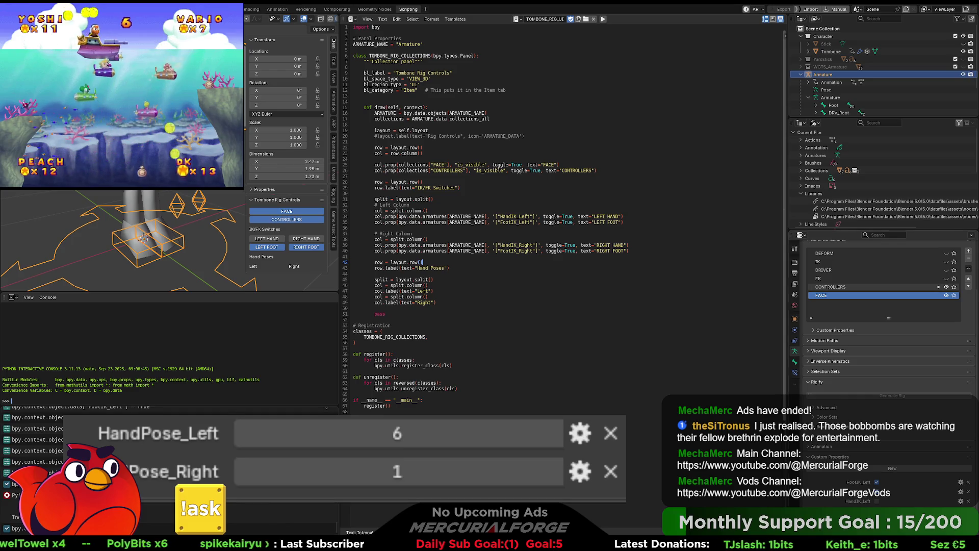
- Change line 34's toggle to radio, run the script, then undo back to toggle=True
double_click(558, 217)
text(radio)
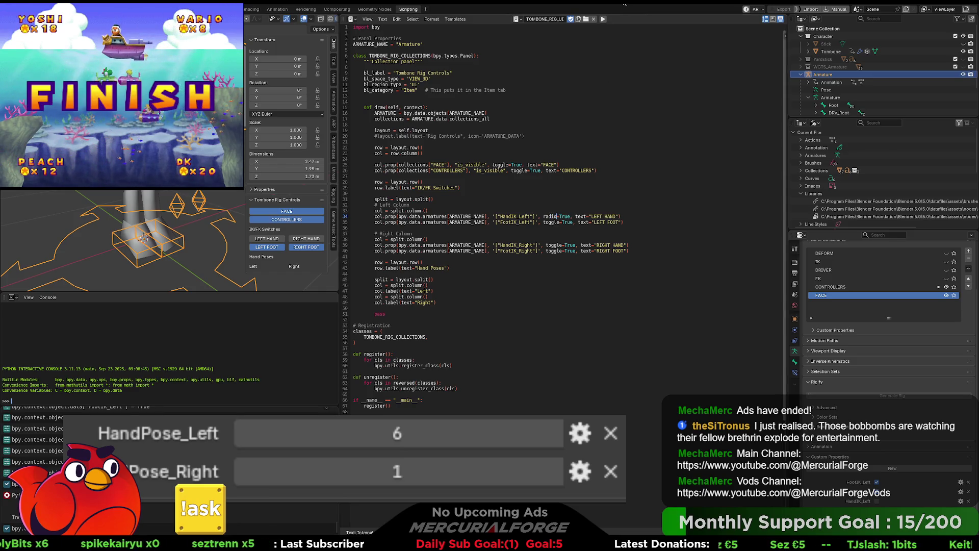
click(605, 19)
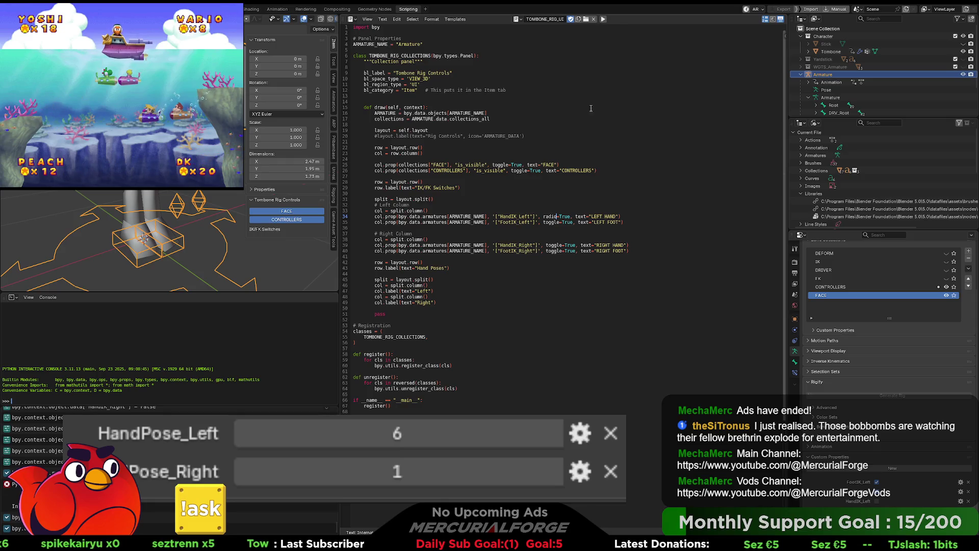
key(ctrl+z)
key(ctrl+z)
key(ctrl+z)
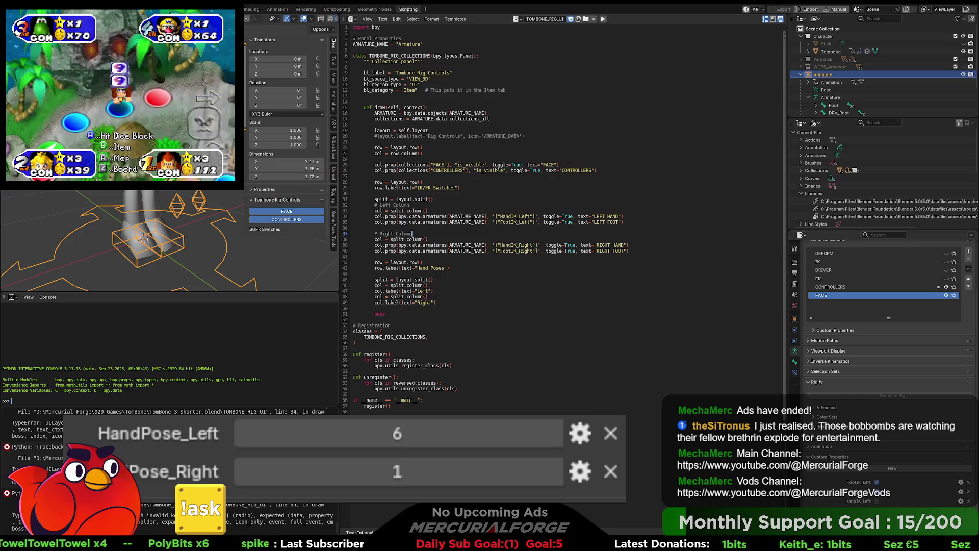
click(428, 240)
- Rerun the script, then relabel LEFT HAND to LEFT ARM and LEFT FOOT to LEFT LEG
click(603, 19)
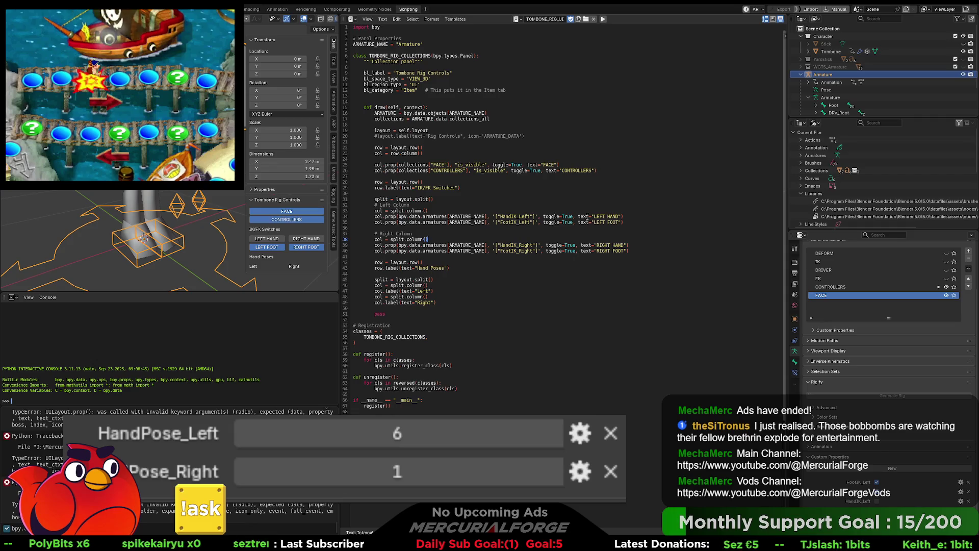
double_click(609, 215)
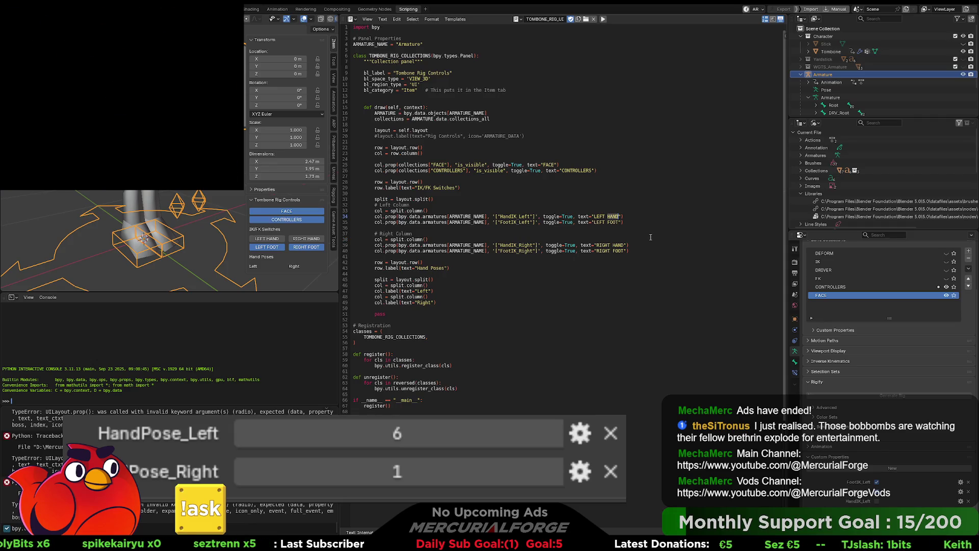
text(ARM)
key(Down)
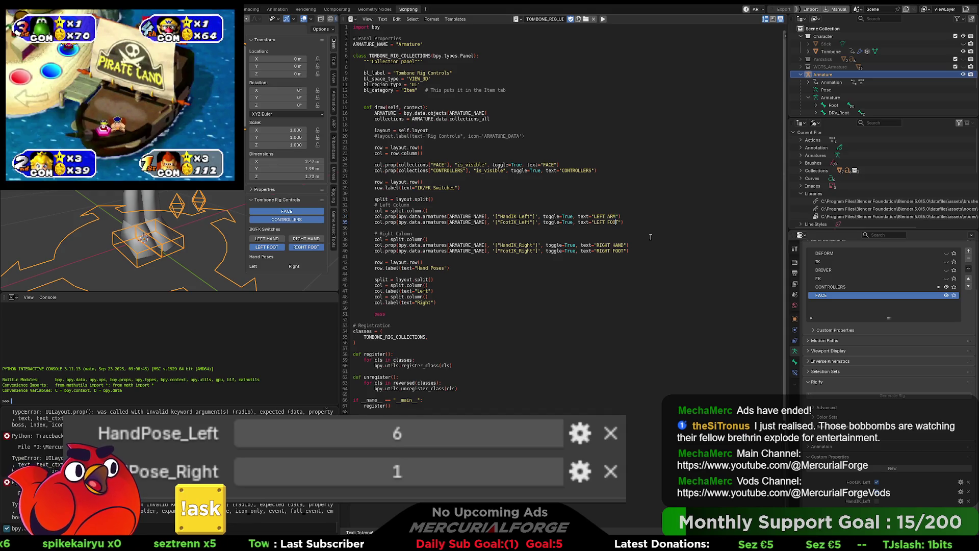
key(Delete)
key(BackSpace)
key(BackSpace)
key(BackSpace)
text(LEG)
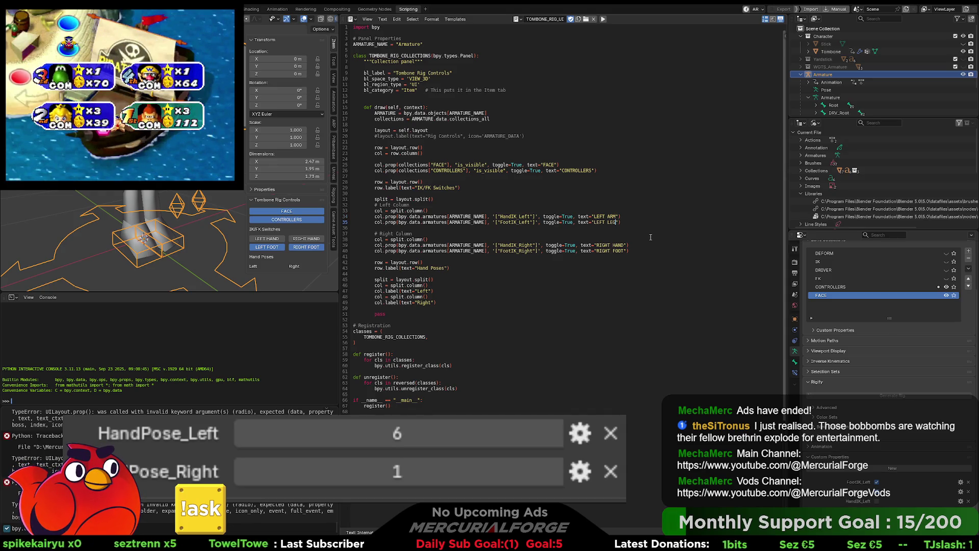
- Relabel RIGHT HAND to RIGHT ARM and RIGHT FOOT to RIGHT LEG, then rerun the script
key(Down)
key(Down)
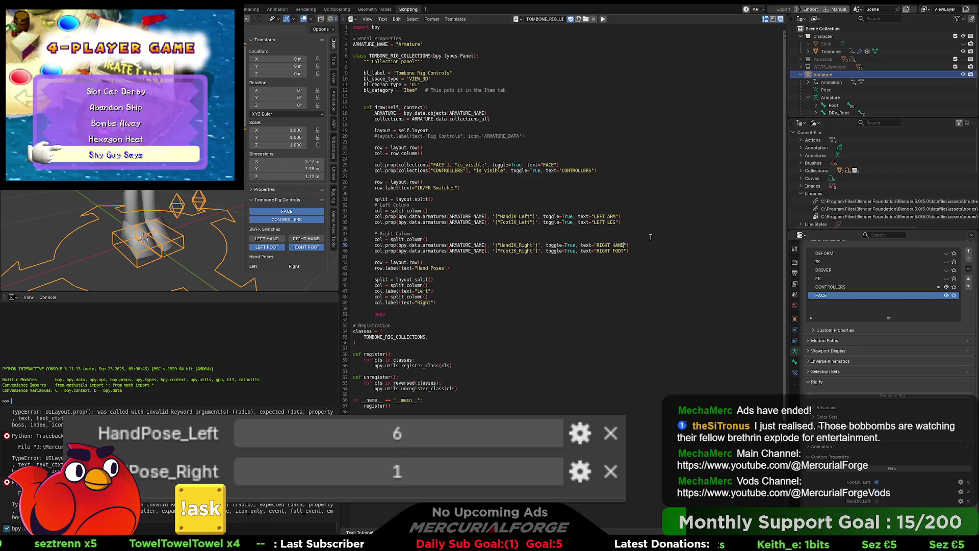
key(Delete)
key(BackSpace)
key(BackSpace)
key(BackSpace)
text(ARM)
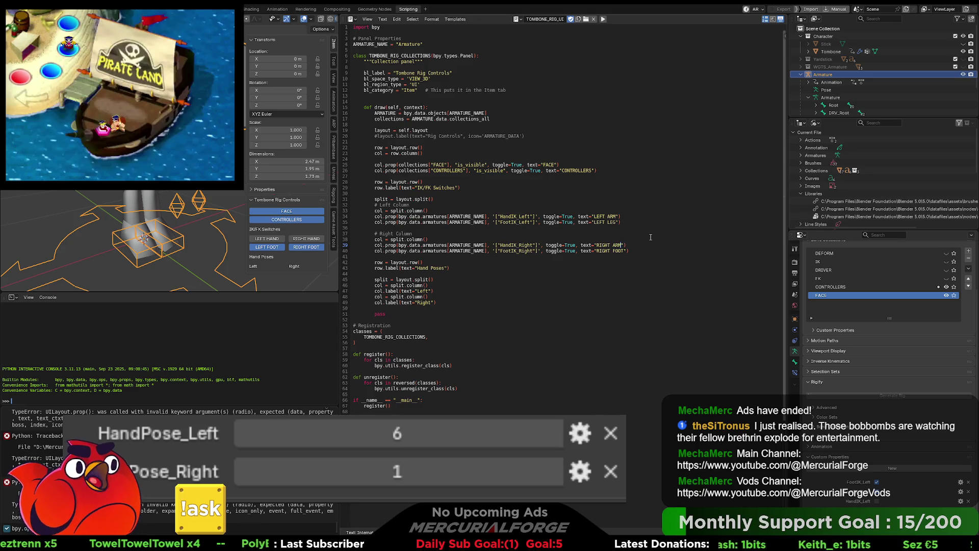
key(BackSpace)
key(BackSpace)
key(BackSpace)
text(LEG)
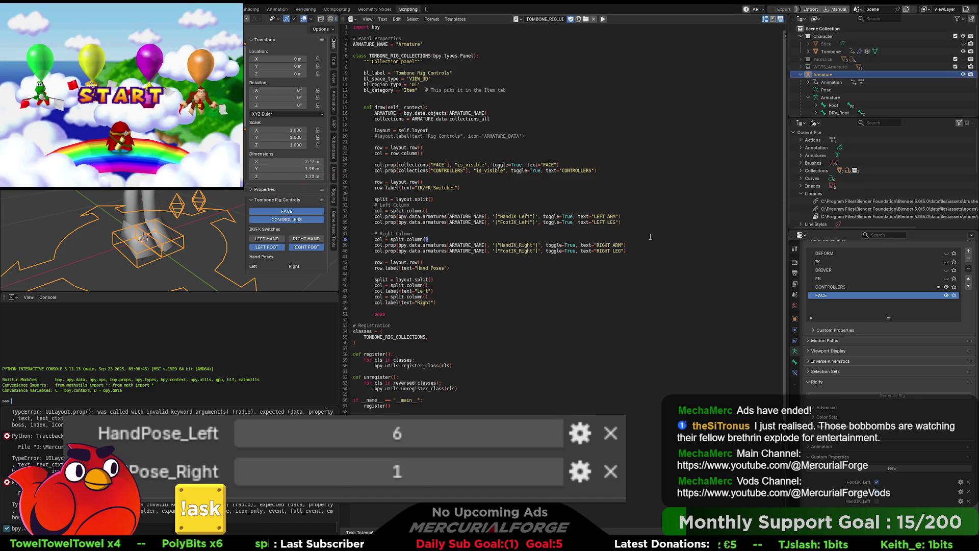
click(603, 18)
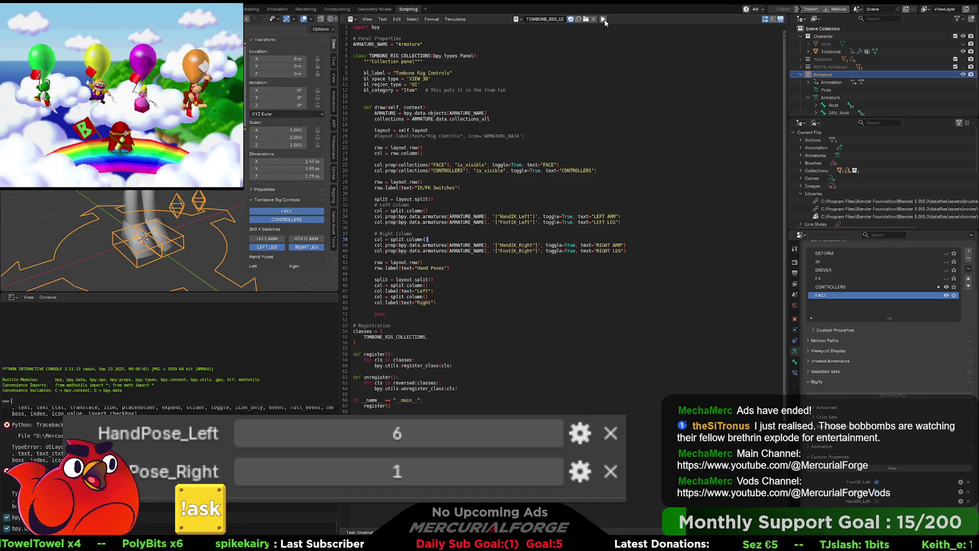
- Flip the LEFT ARM and RIGHT ARM IK/FK toggles in the Tombone Rig Controls panel
click(268, 238)
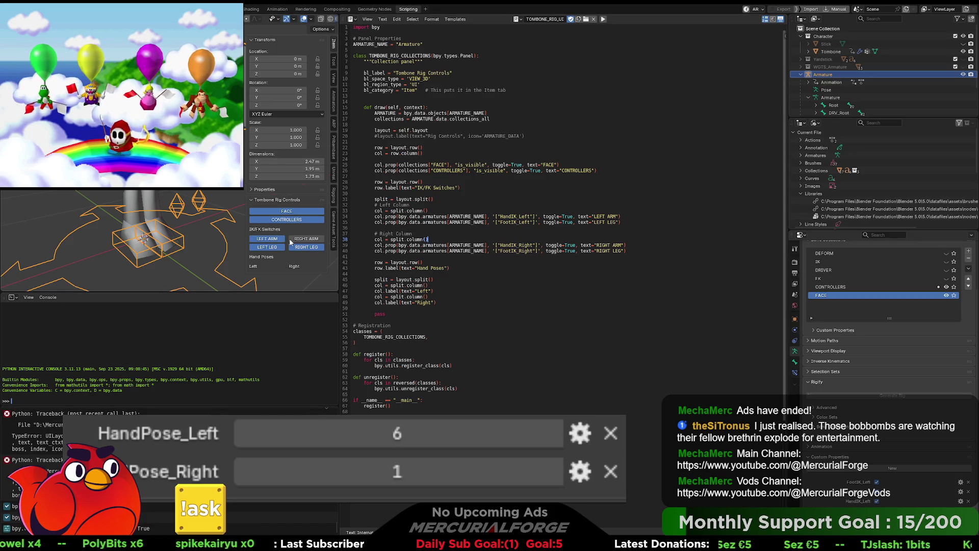
click(267, 238)
click(299, 240)
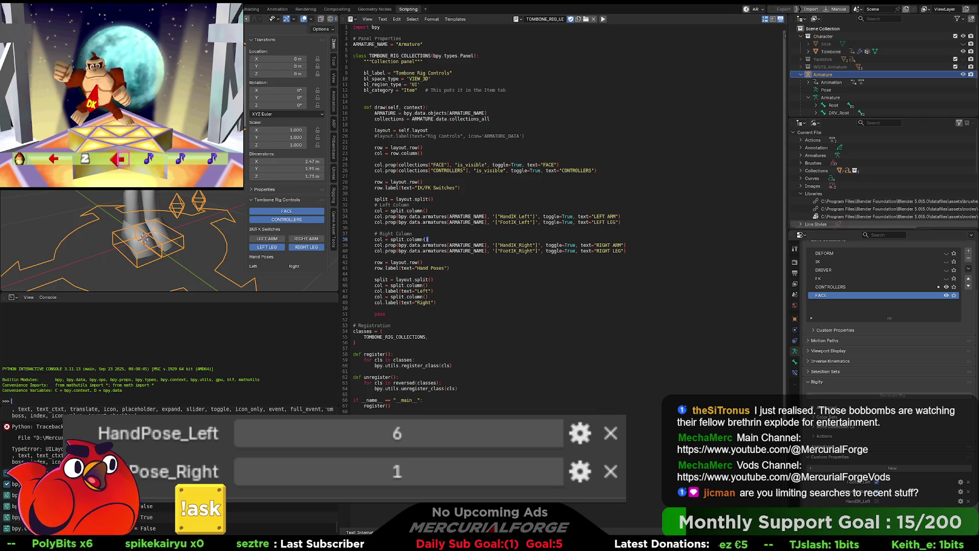
drag(377, 308, 365, 85)
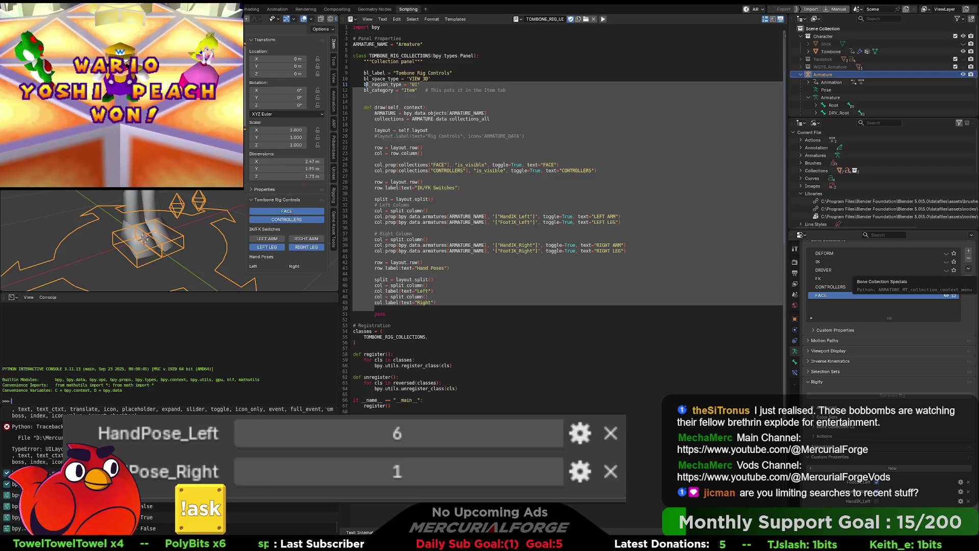
- Try different HandPose_Left values, settling it from 6 down to 4
click(427, 285)
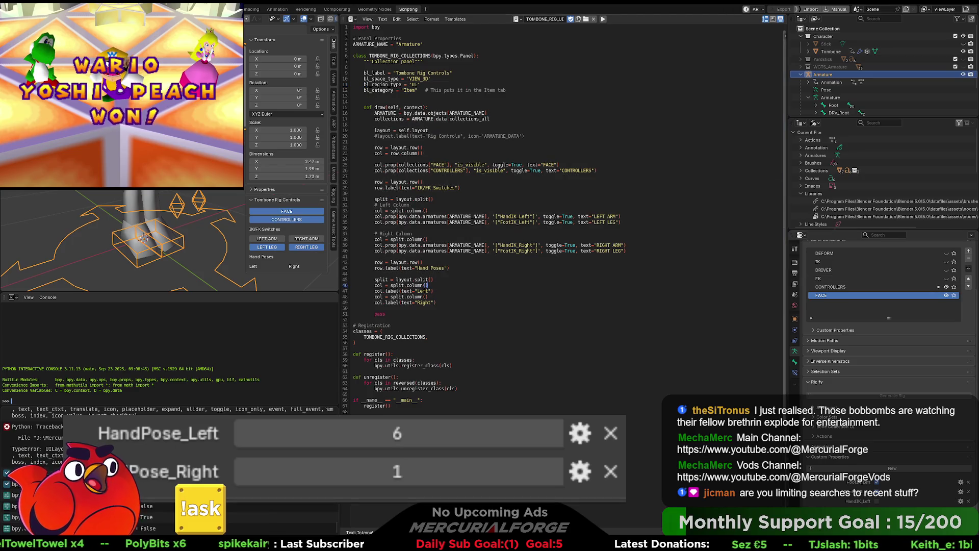
mouse_move(405, 419)
mouse_down()
mouse_move(416, 419)
mouse_move(302, 417)
mouse_up()
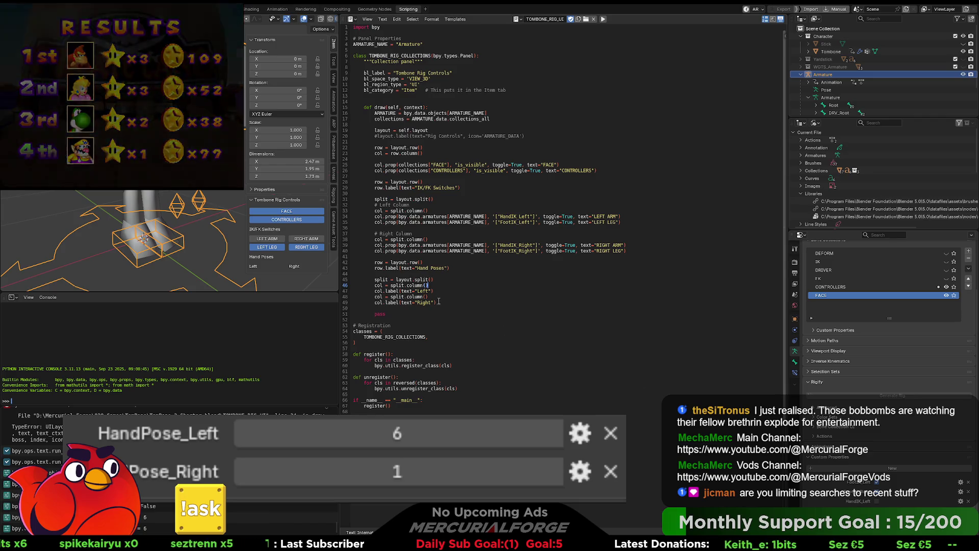
drag(350, 434, 317, 442)
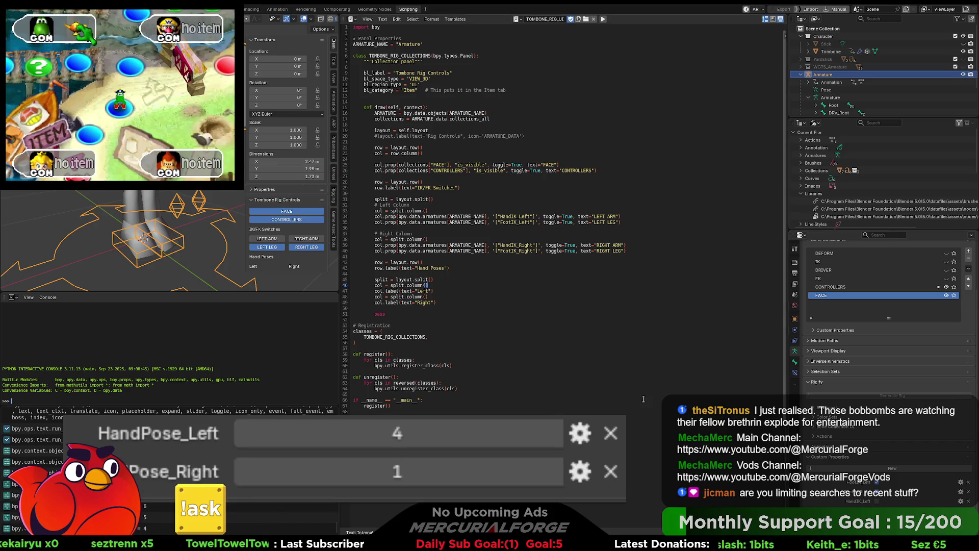
- Open a new line below the Left label and type col.prop(self,
click(437, 295)
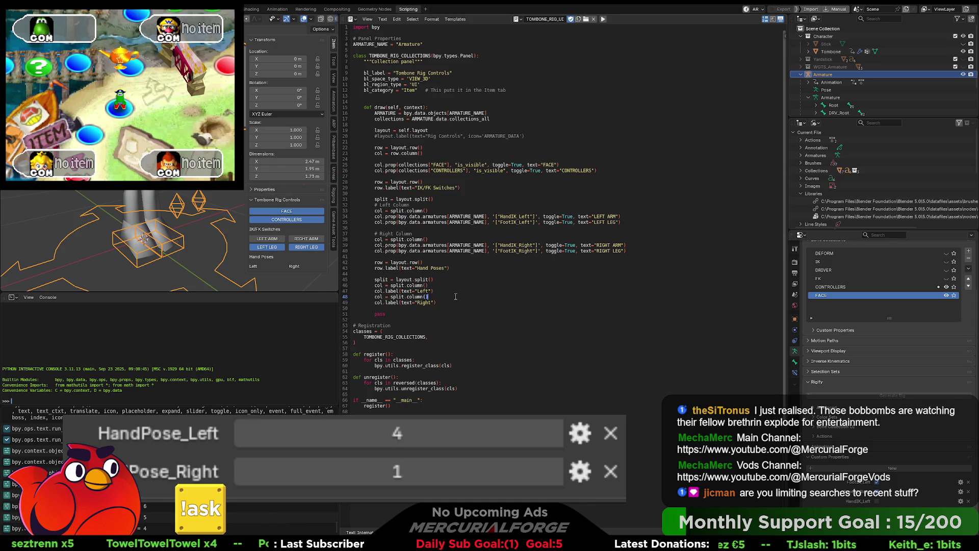
click(454, 285)
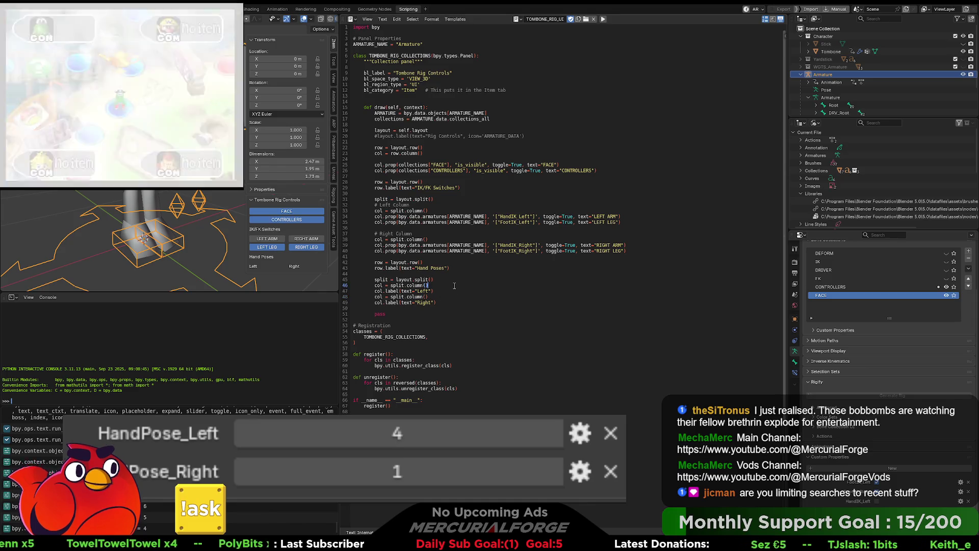
key(Return)
text(bo)
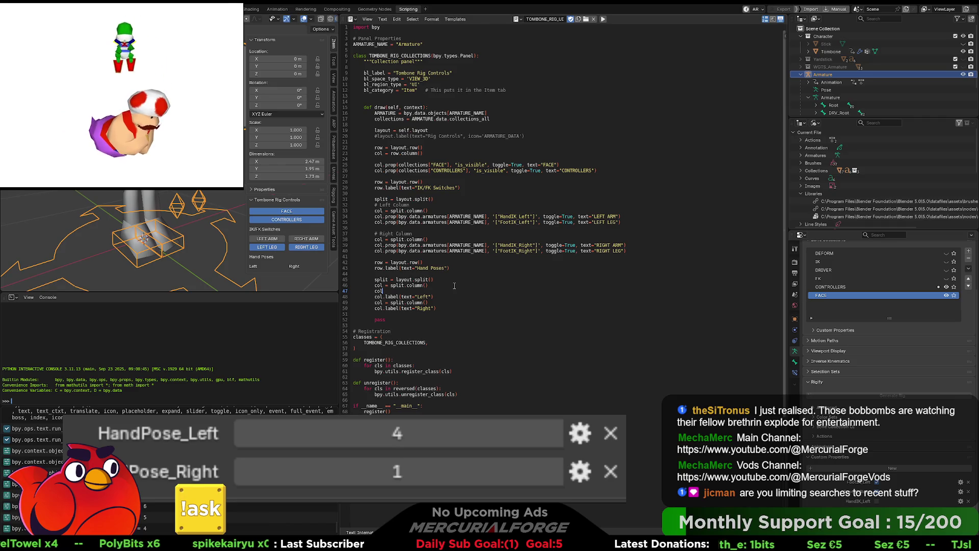
key(BackSpace)
key(BackSpace)
key(BackSpace)
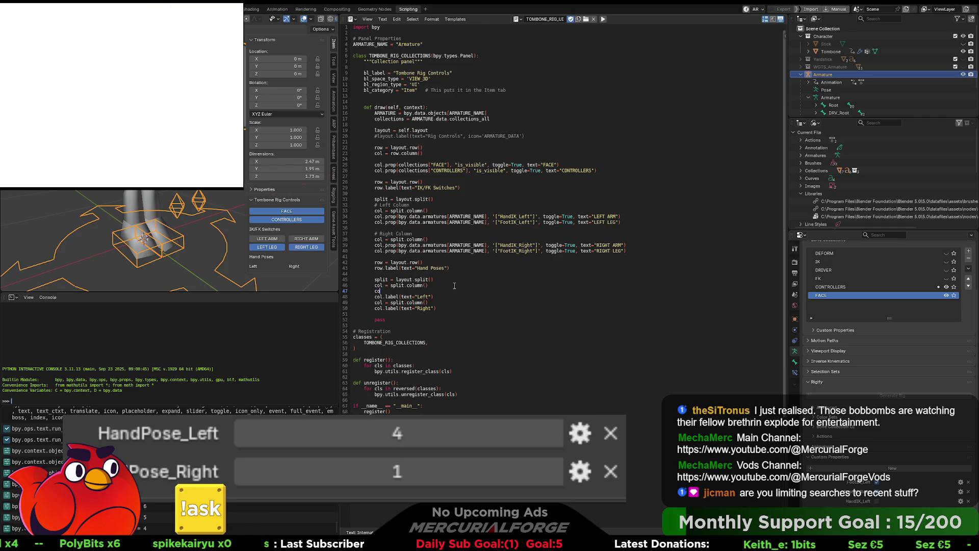
key(Down)
key(End)
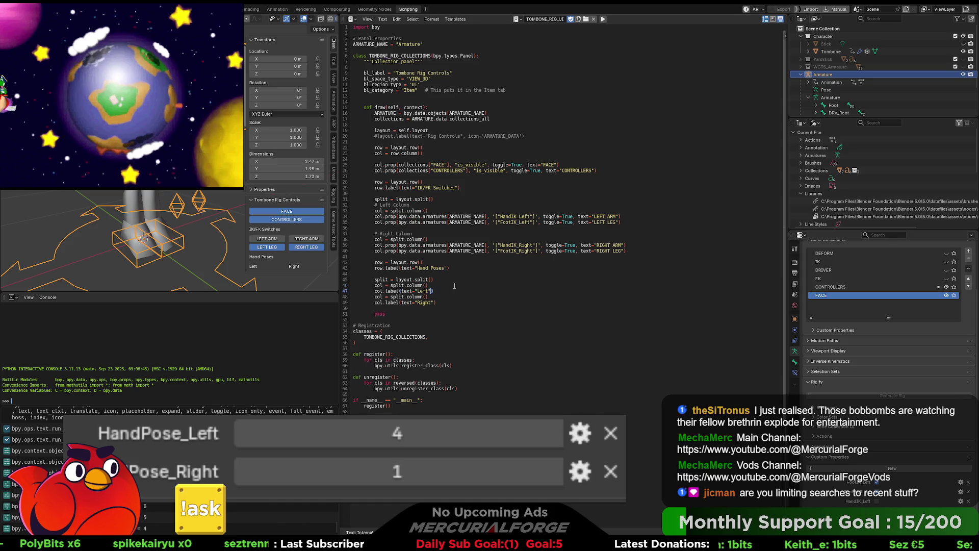
key(Return)
text(col.p)
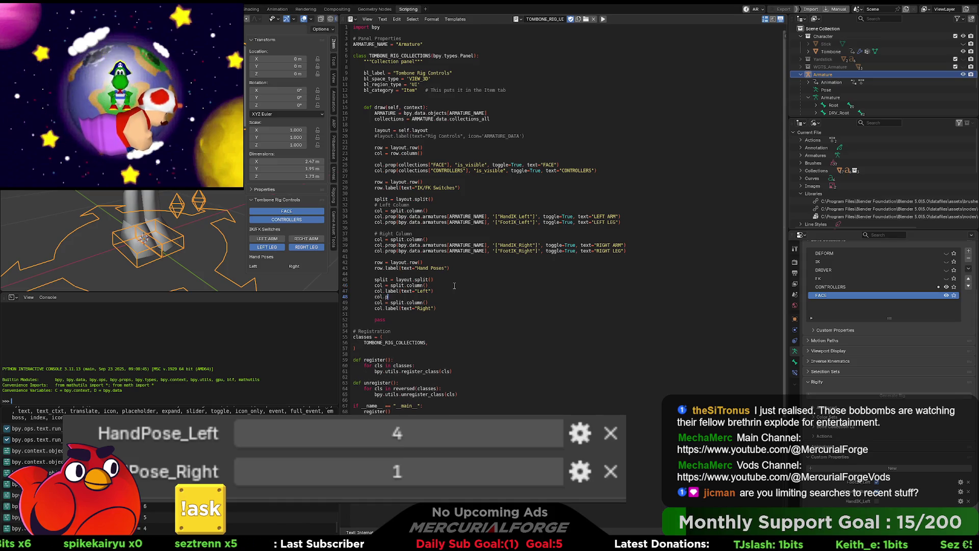
text(rop)
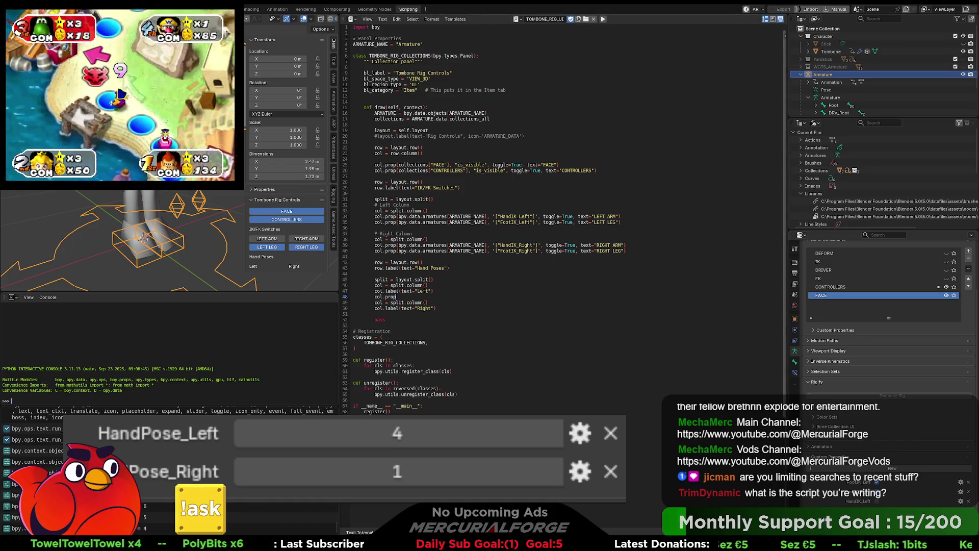
text((self)
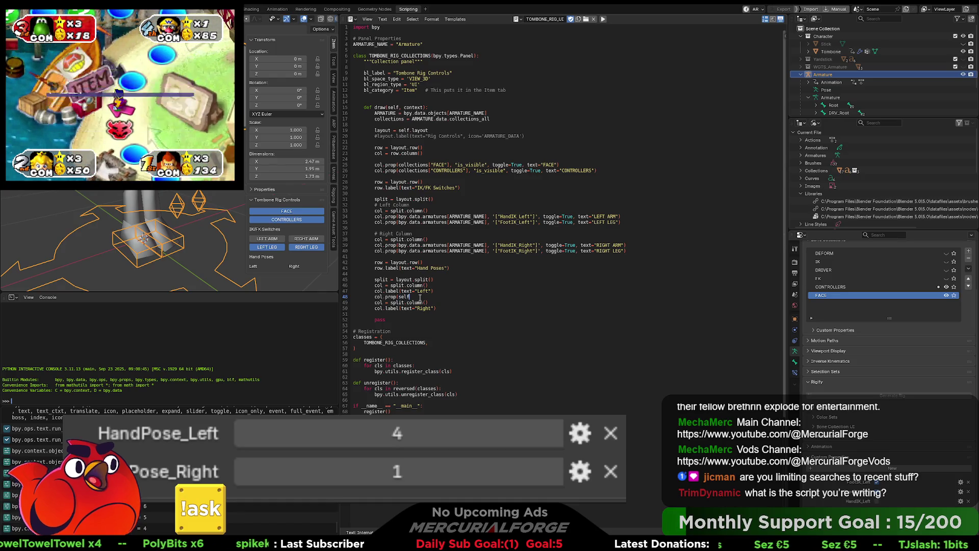
text(,)
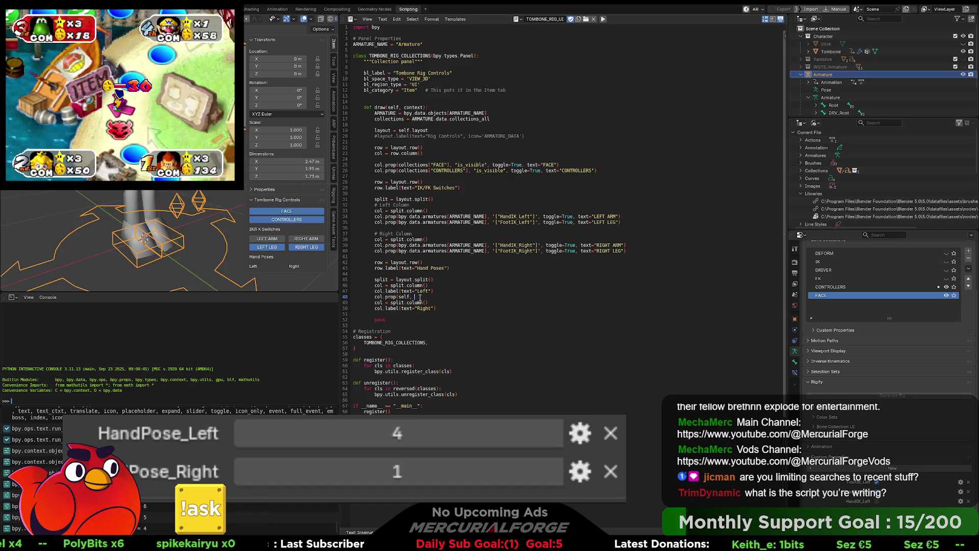
right_click(900, 481)
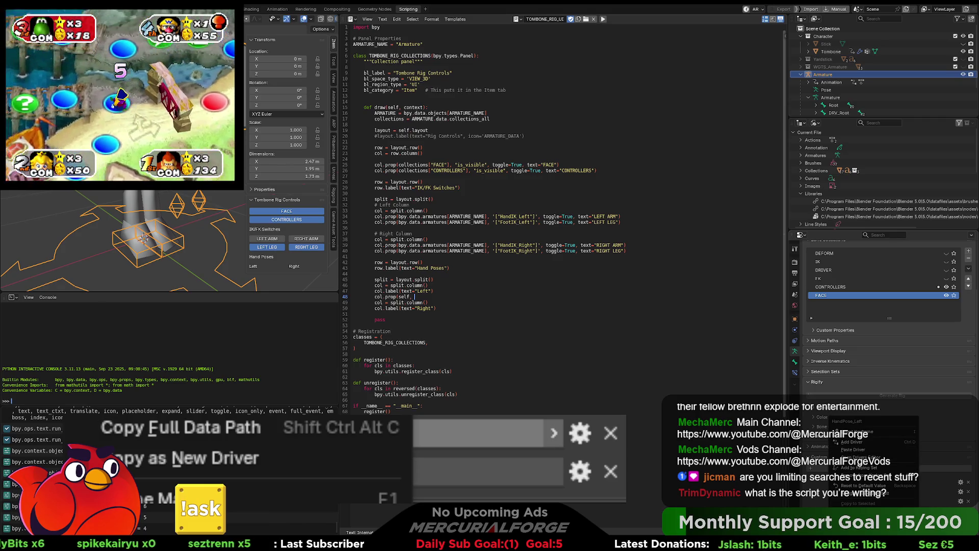
- Paste HandPose_Left's full data path into line 48 with 3, text="TEST", and run the script
click(857, 480)
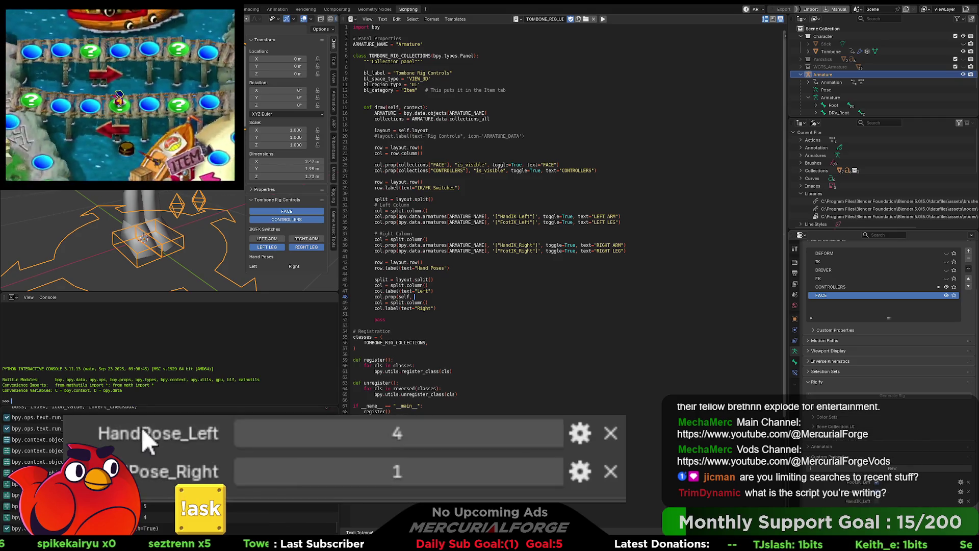
text(bpy.data.armatures["Armature"]["HandPose_Left"])
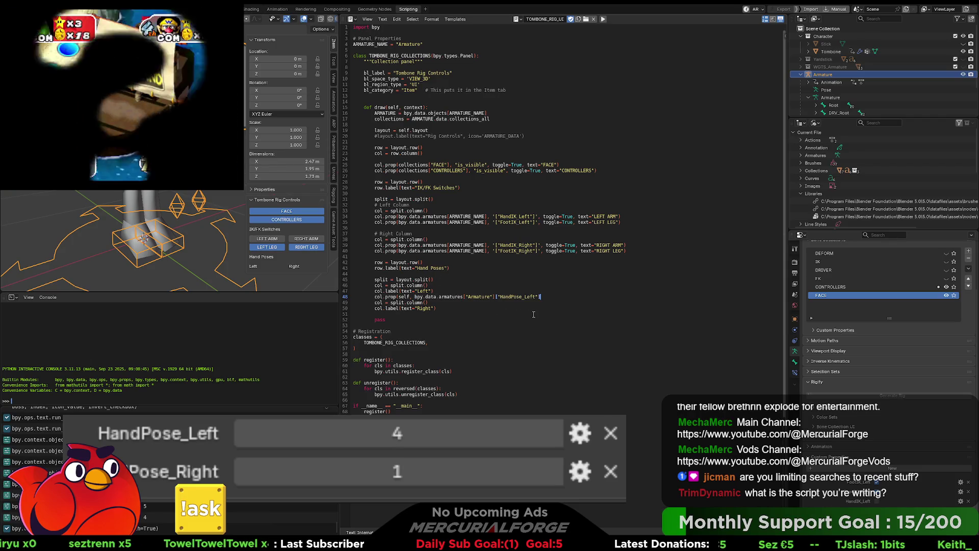
text(, 1)
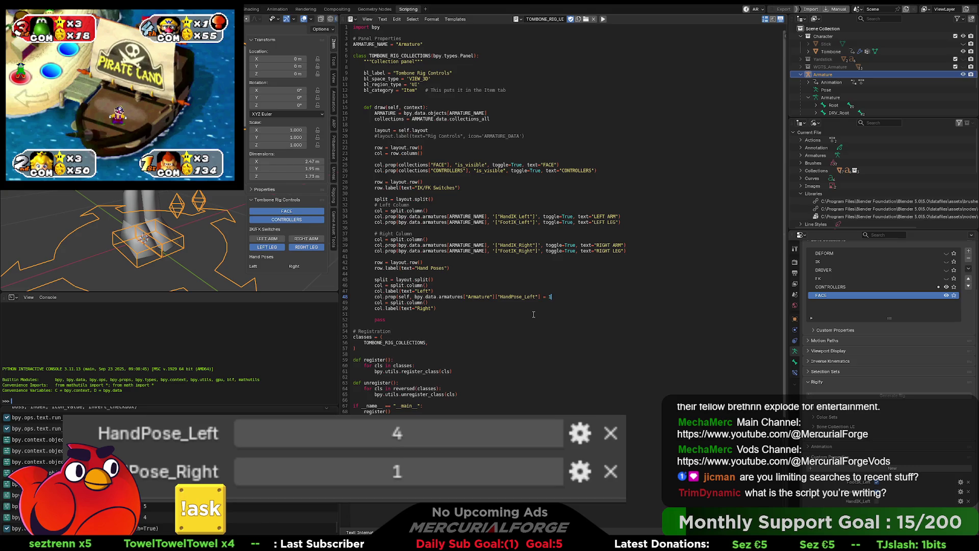
text(3, )
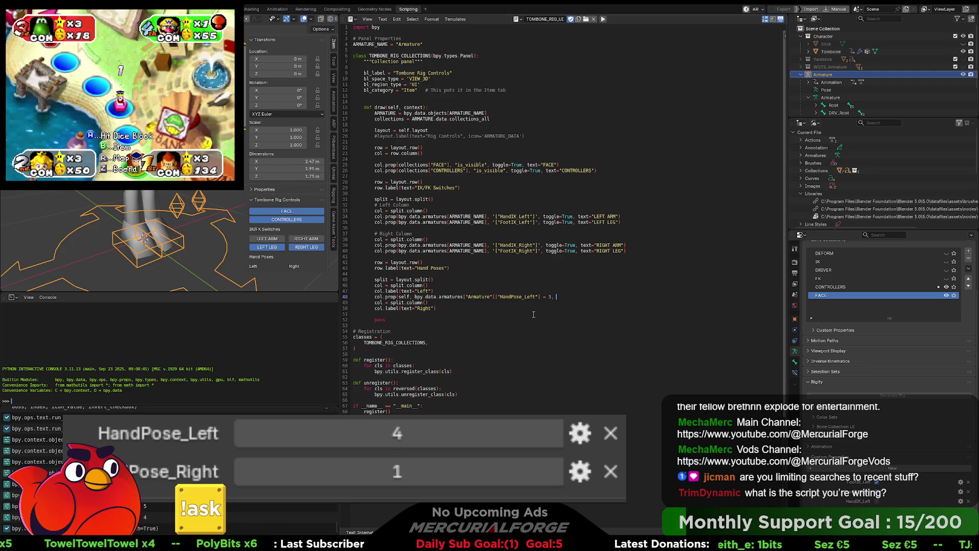
text(text =)
key(BackSpace)
key(BackSpace)
key(BackSpace)
text(=")
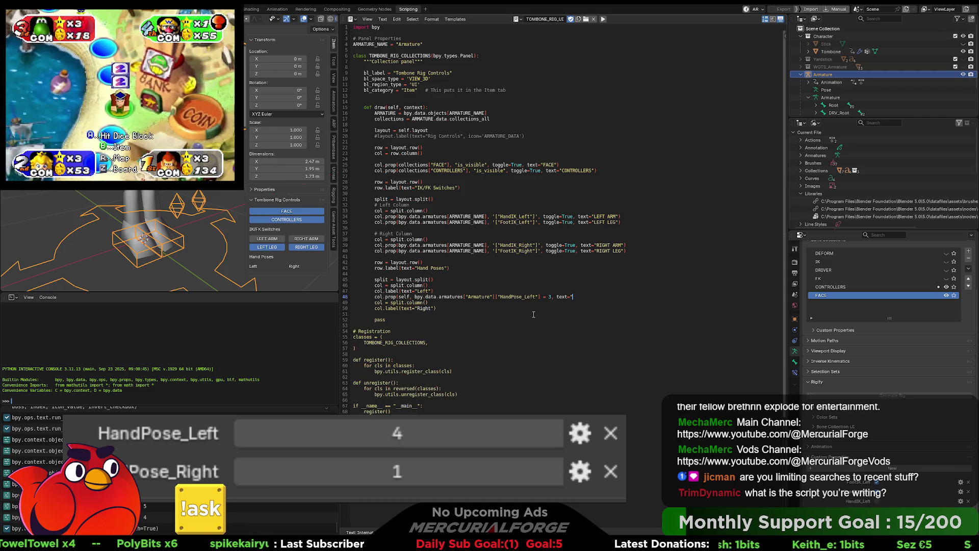
text(TEST")
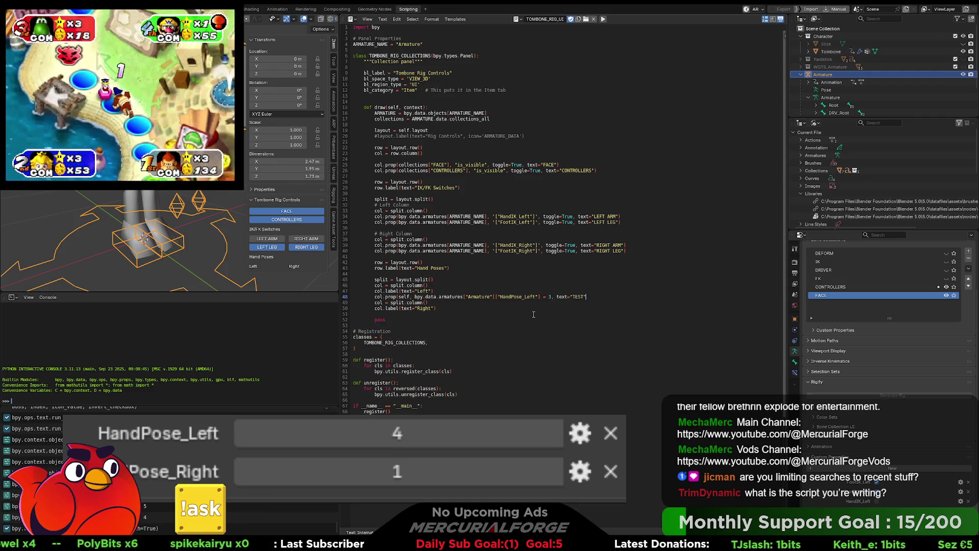
text())
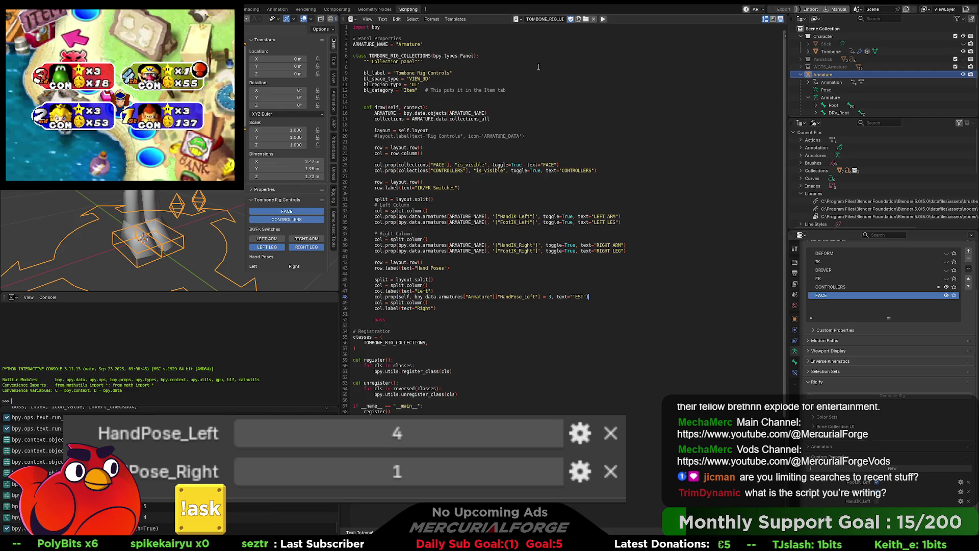
click(603, 20)
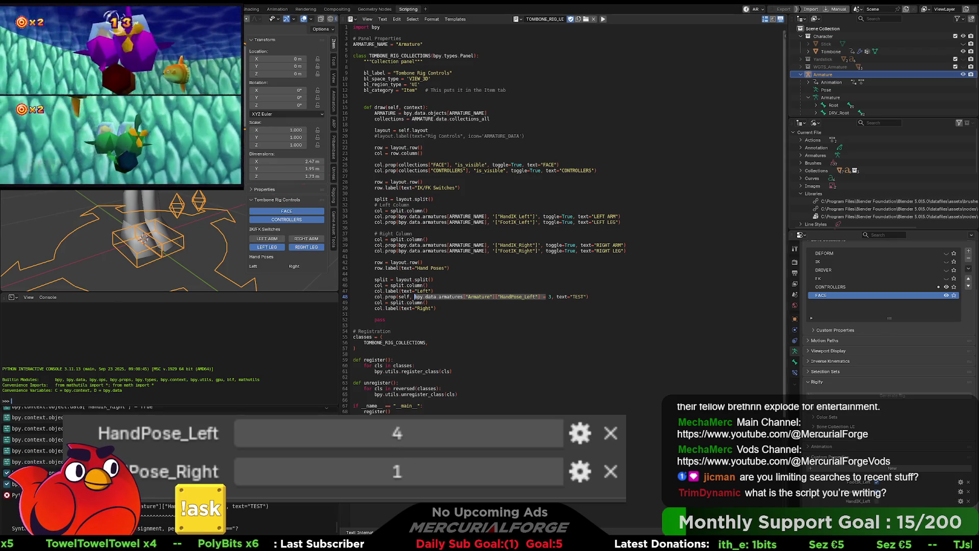
- Switch to the workspace with the full 3D viewport
key(ctrl+Page_Up)
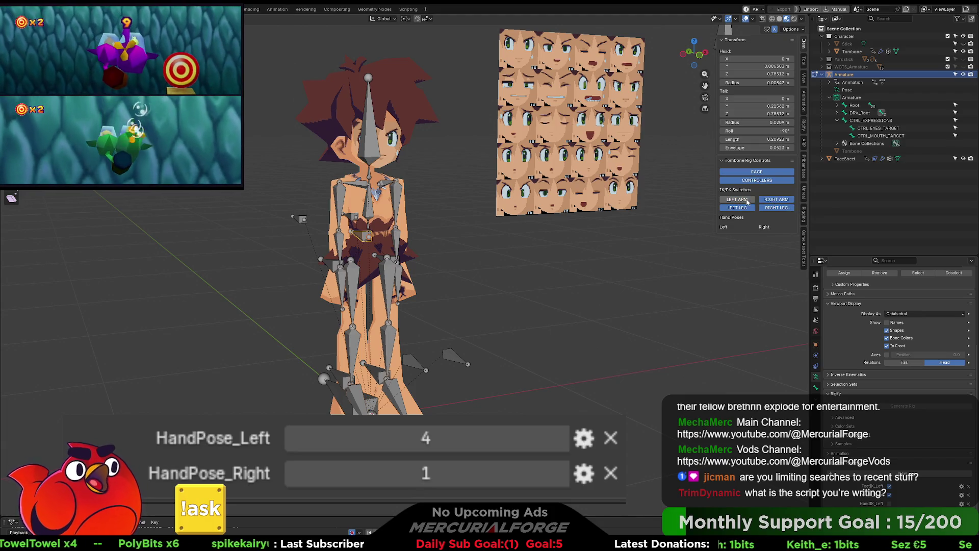
- Enter Pose mode and toggle the FACE and CONTROLLERS visibility, leaving controllers shown
key(ctrl+Tab)
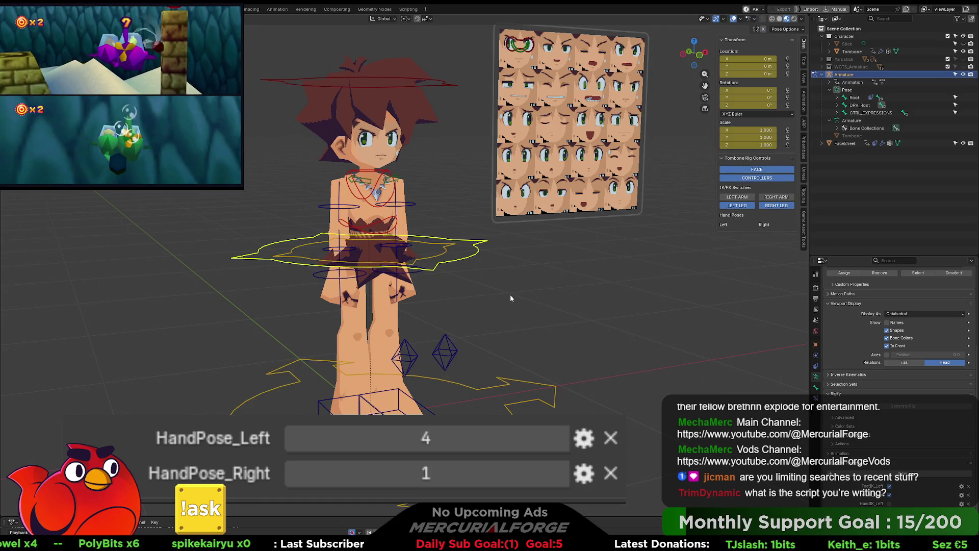
click(753, 171)
click(753, 171)
click(755, 178)
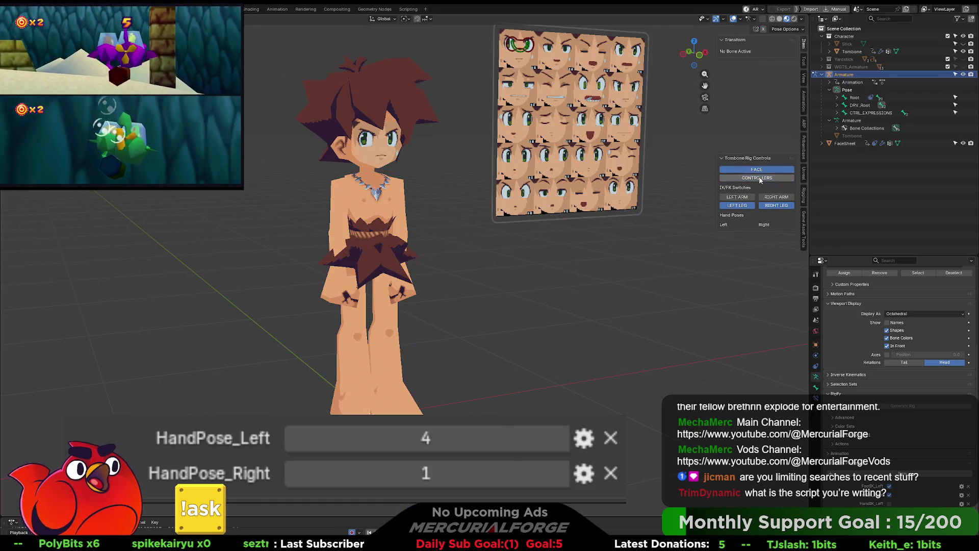
click(758, 75)
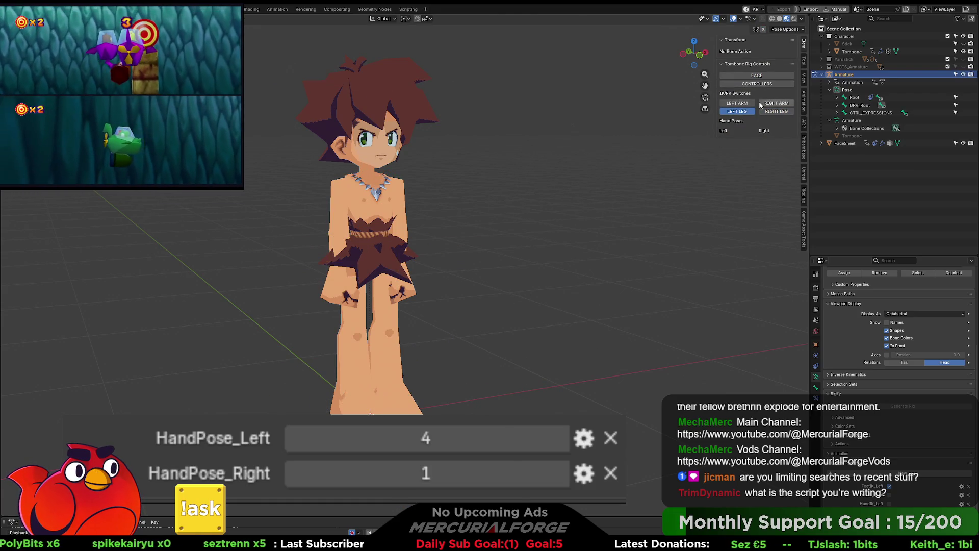
click(757, 84)
- Flip the left arm, right arm and right leg IK/FK switches and back again
click(743, 198)
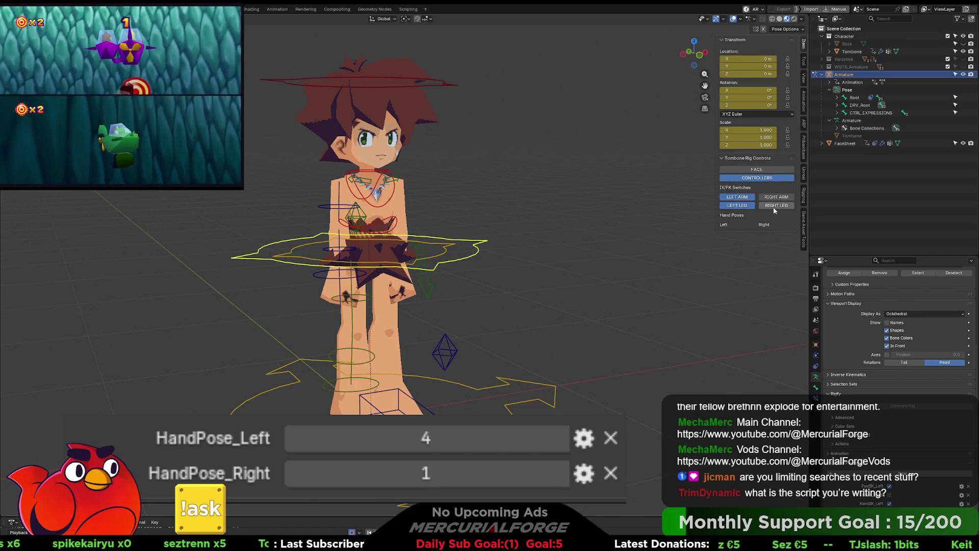
click(774, 206)
click(776, 196)
click(739, 198)
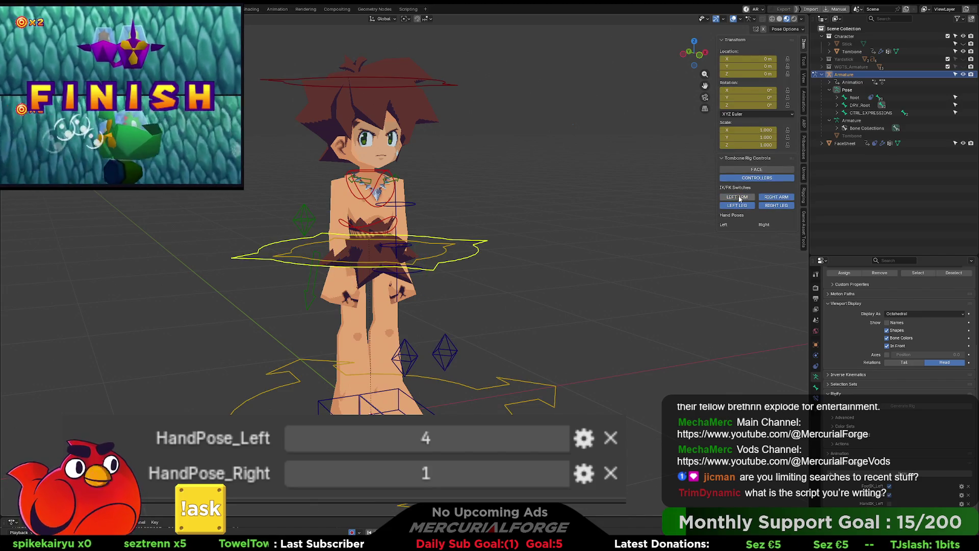
click(776, 197)
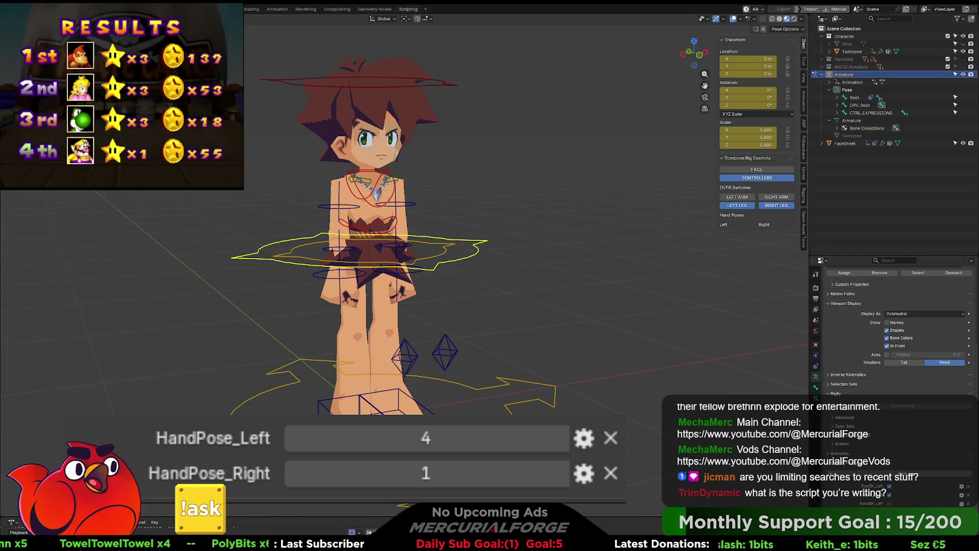
click(407, 9)
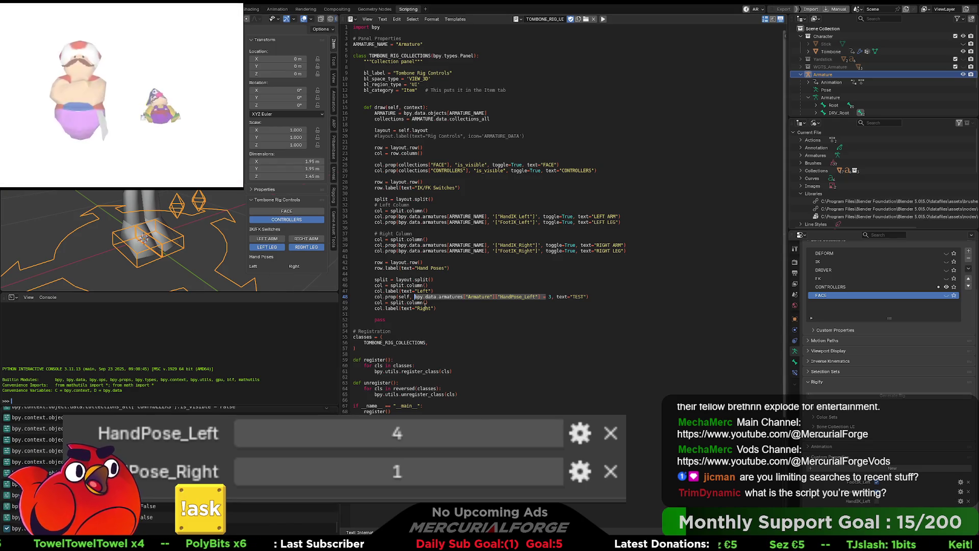
- Select and delete line 48's HandPose_Left col.prop code with text="TEST"
click(590, 298)
drag(599, 298, 379, 297)
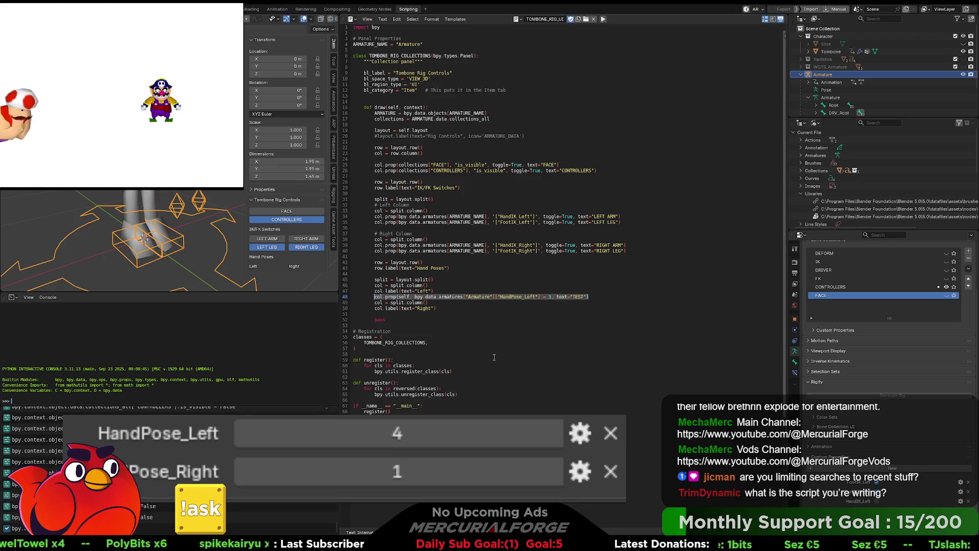
key(BackSpace)
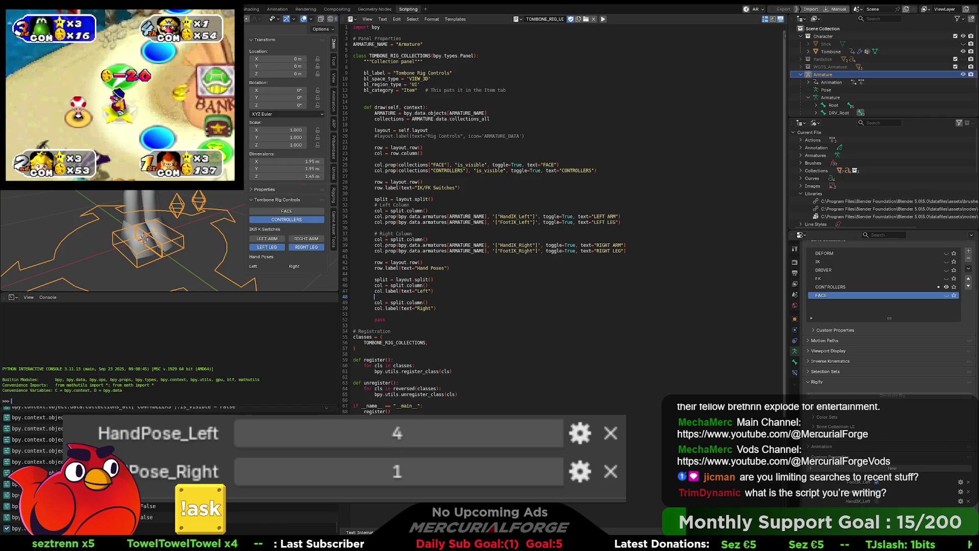
ctrl+scroll(688, 176, up, 5)
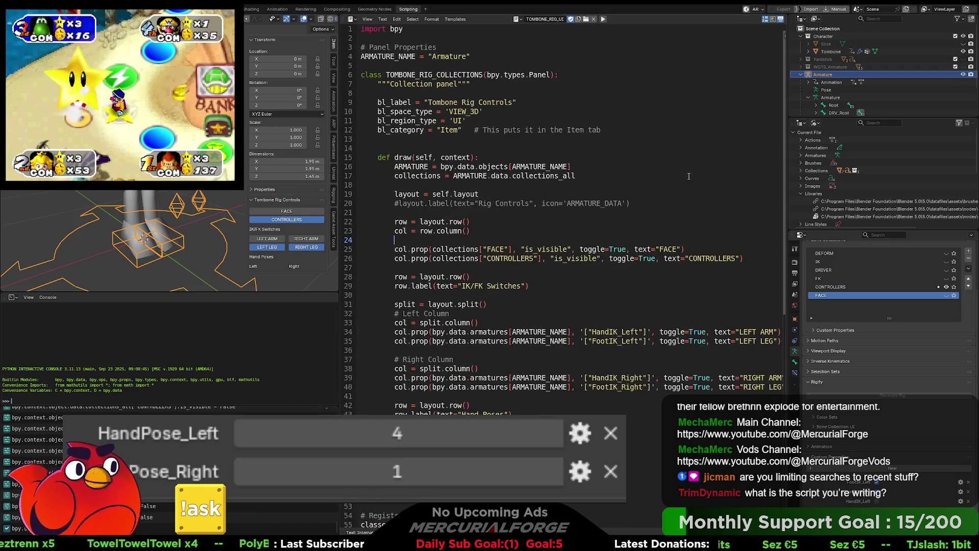
ctrl+scroll(688, 176, down, 1)
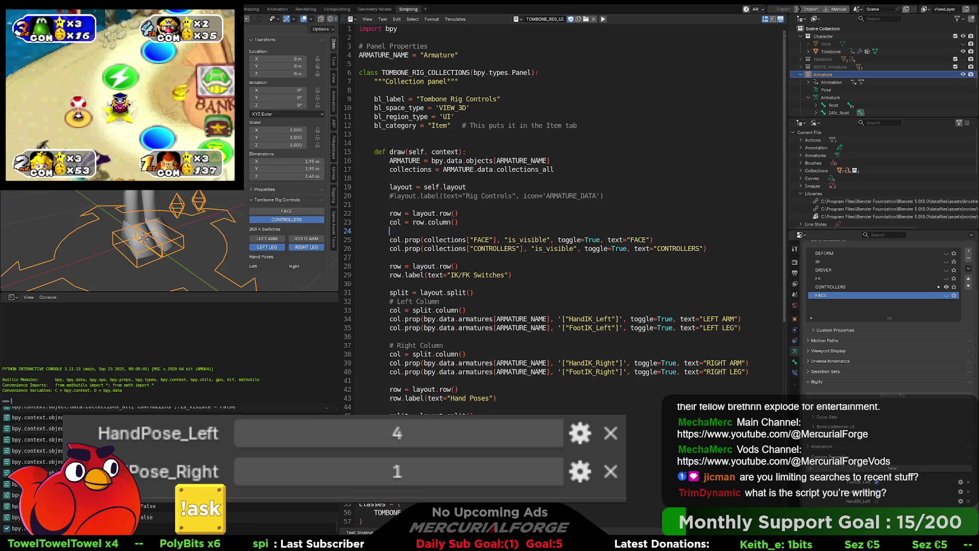
ctrl+scroll(693, 227, up, 3)
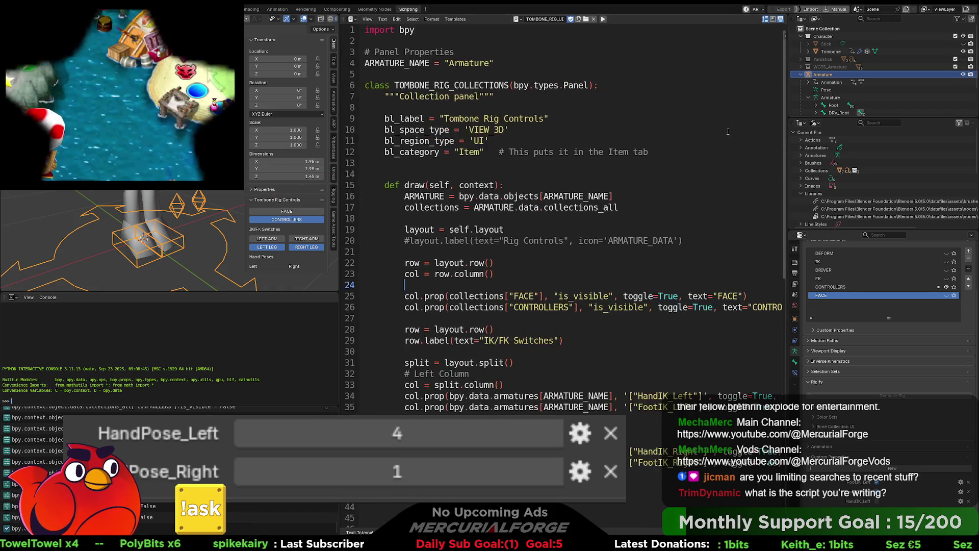
ctrl+scroll(692, 226, down, 4)
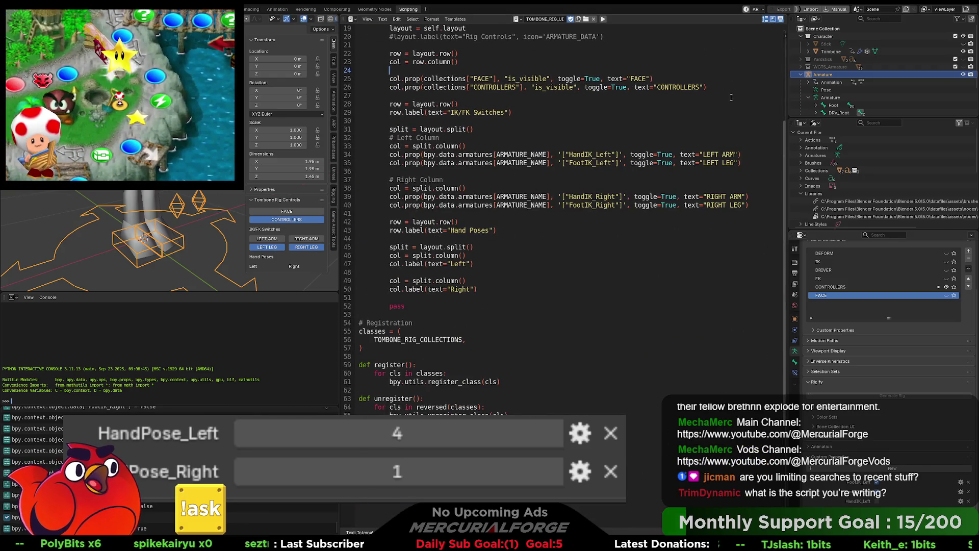
scroll(692, 195, up, 5)
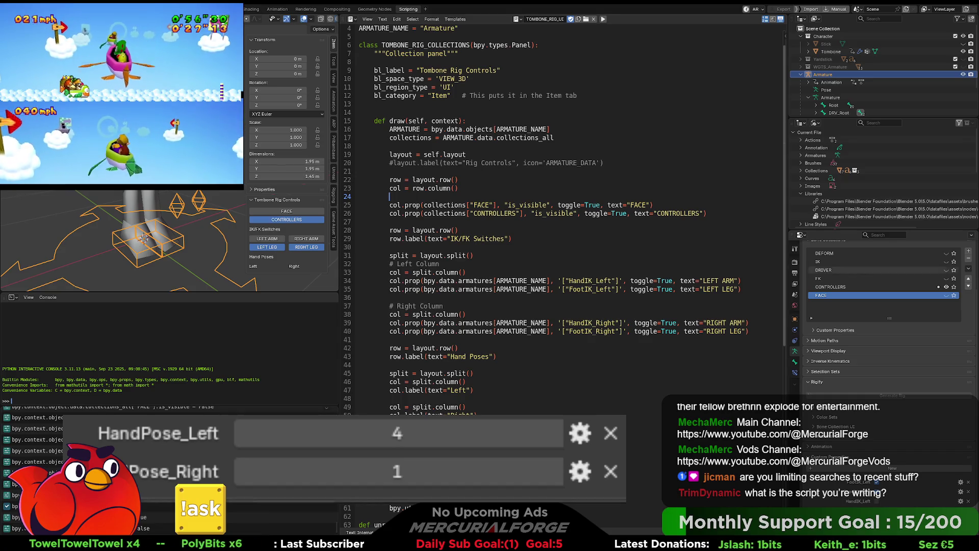
- Scroll down the script past the draw function's hand-pose labels to the registration block
ctrl+scroll(624, 261, down, 5)
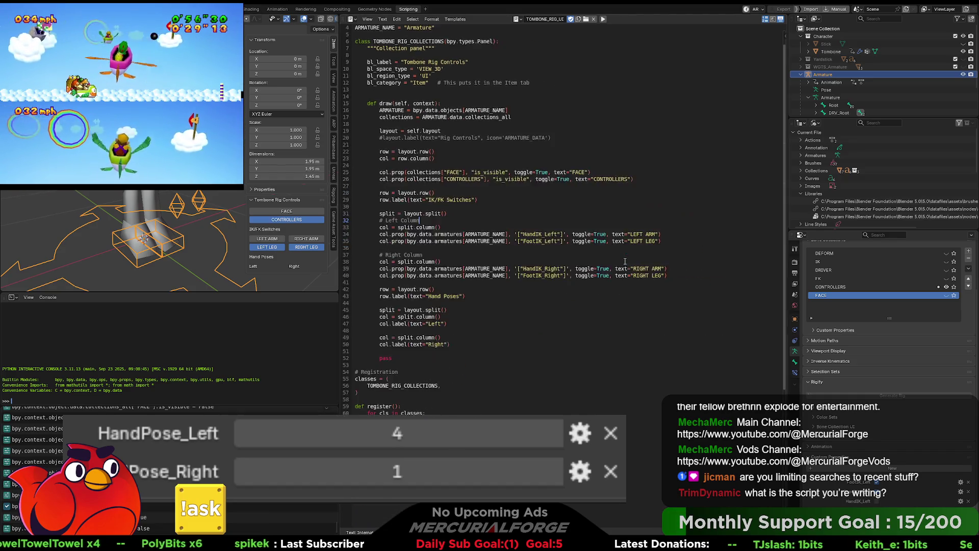
scroll(624, 261, up, 3)
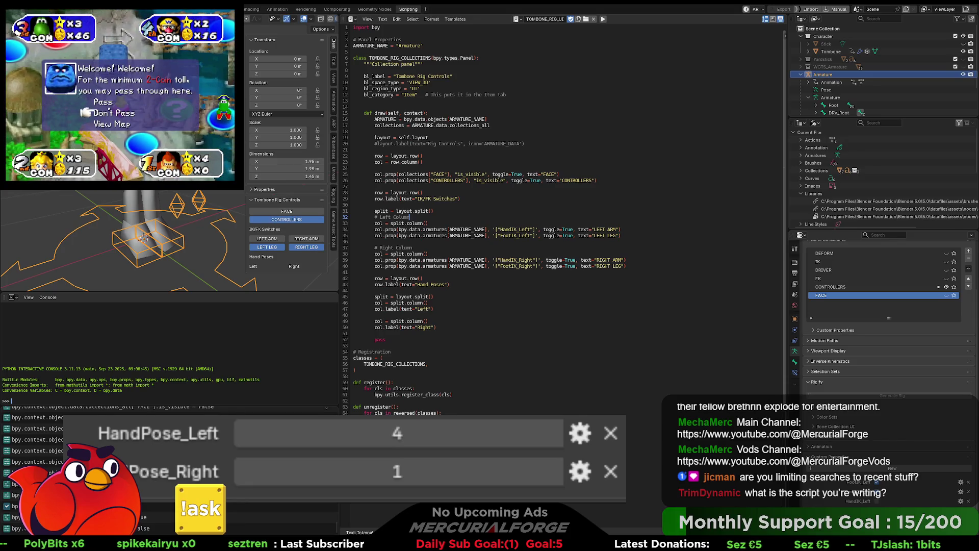
click(449, 284)
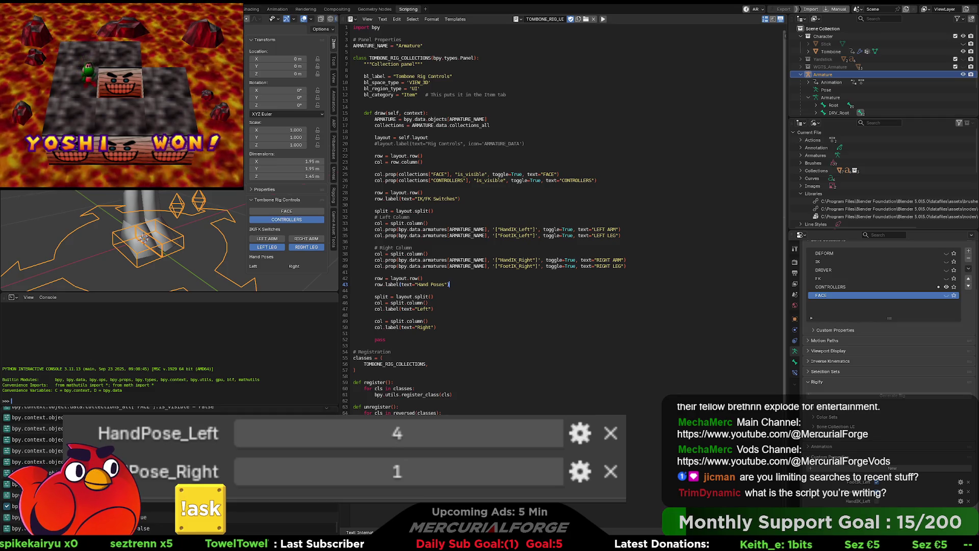
click(453, 284)
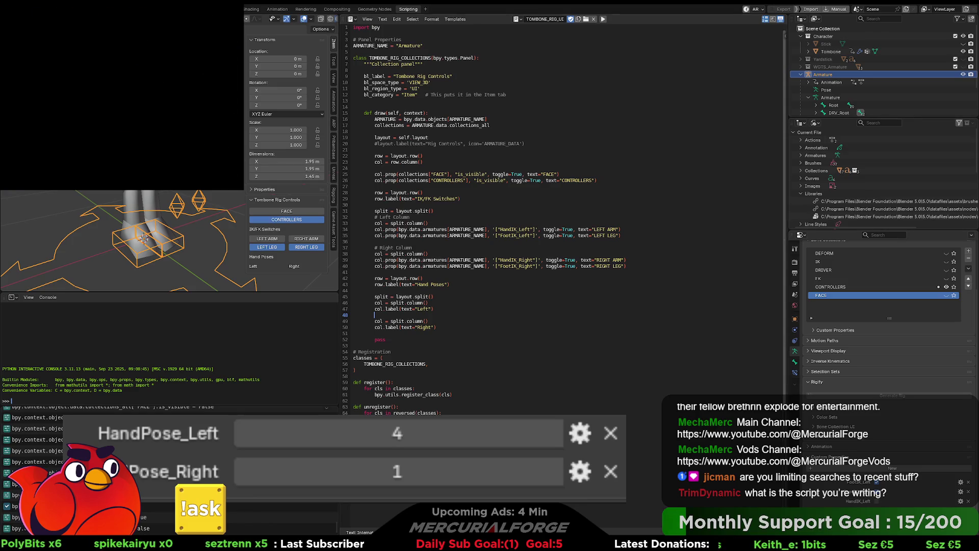
click(462, 43)
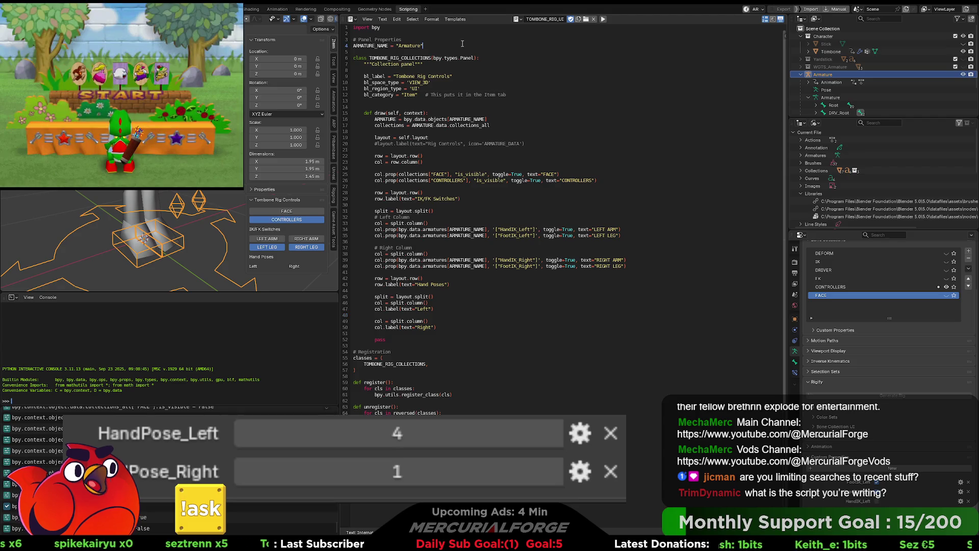
- Add bpy.types.WindowManager.handposes_enum = bpy.props.EnumProperty( on line 6, after ARMATURE_NAME
key(Return)
key(Return)
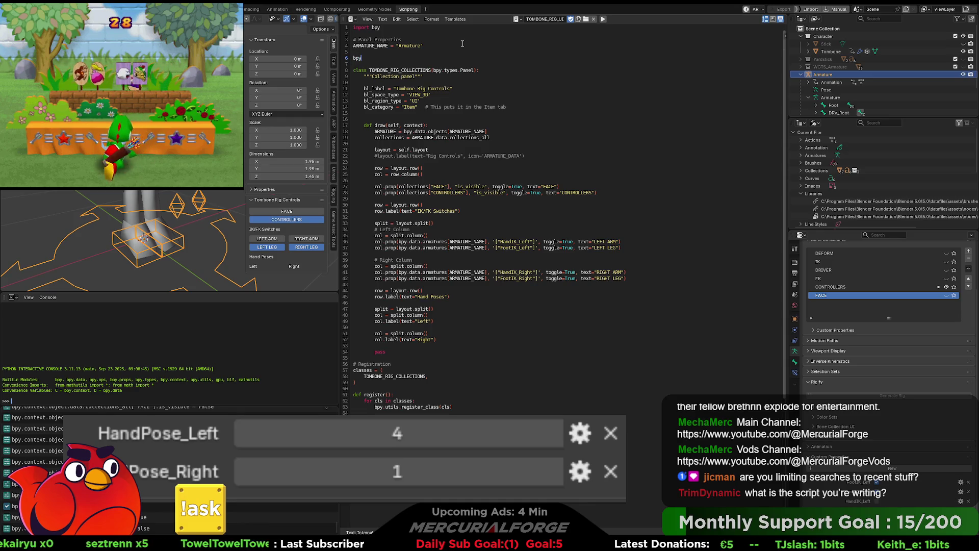
text(.types )
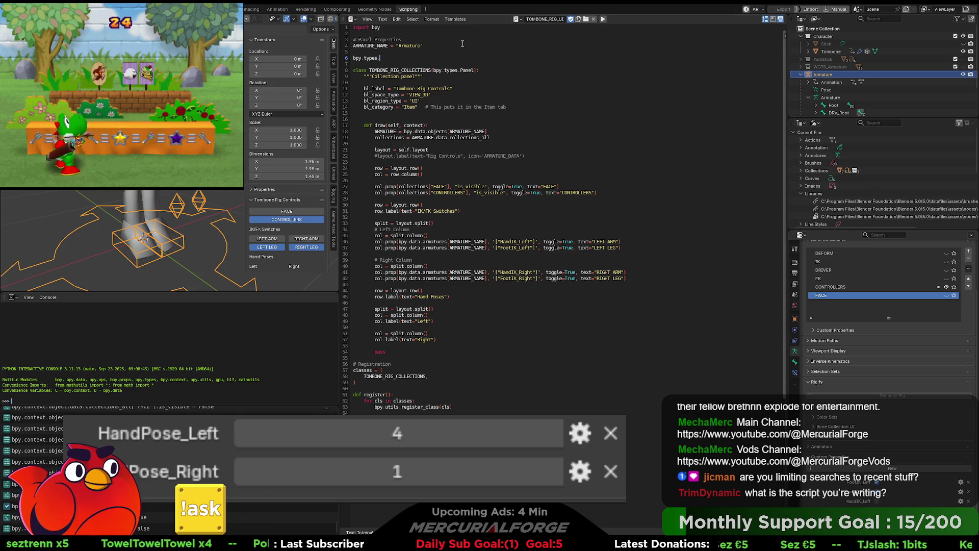
text(.Wind)
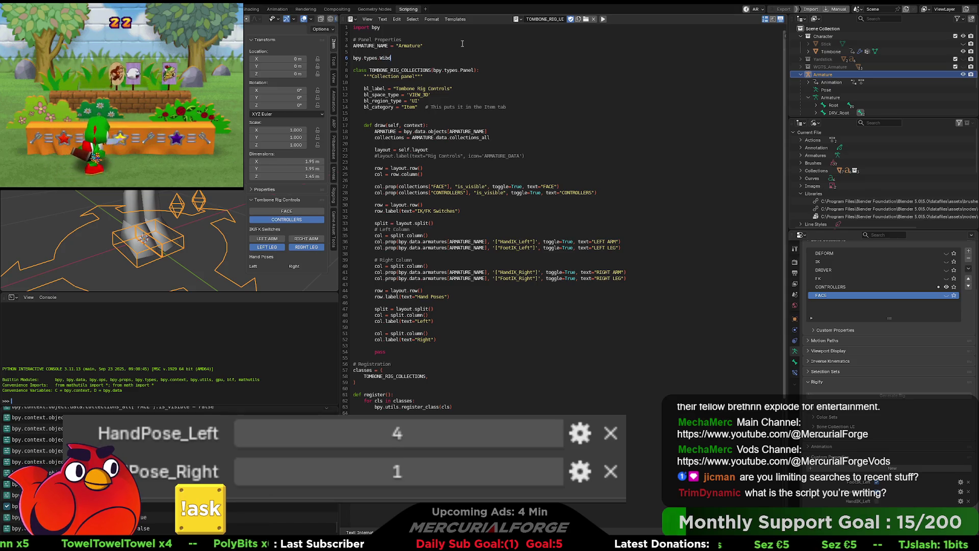
text(owMa)
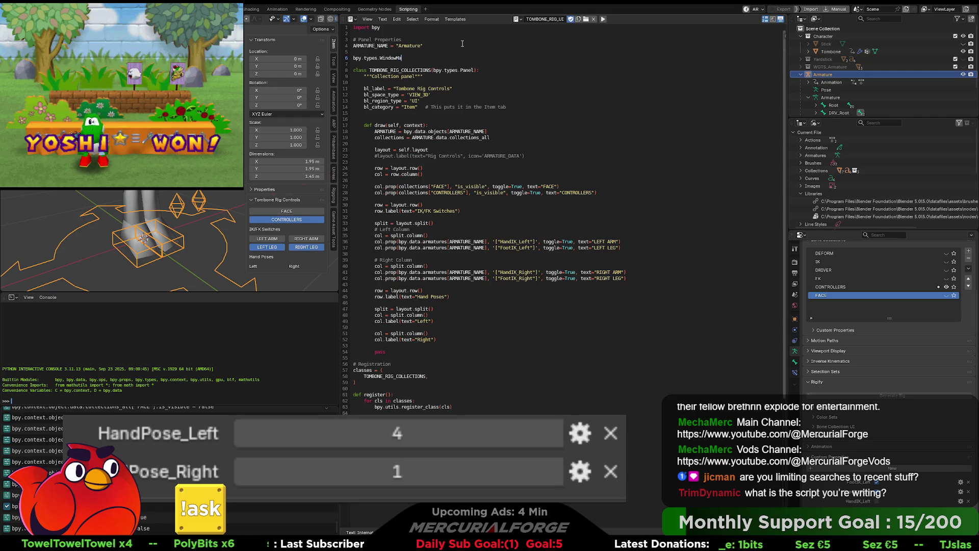
text(nager)
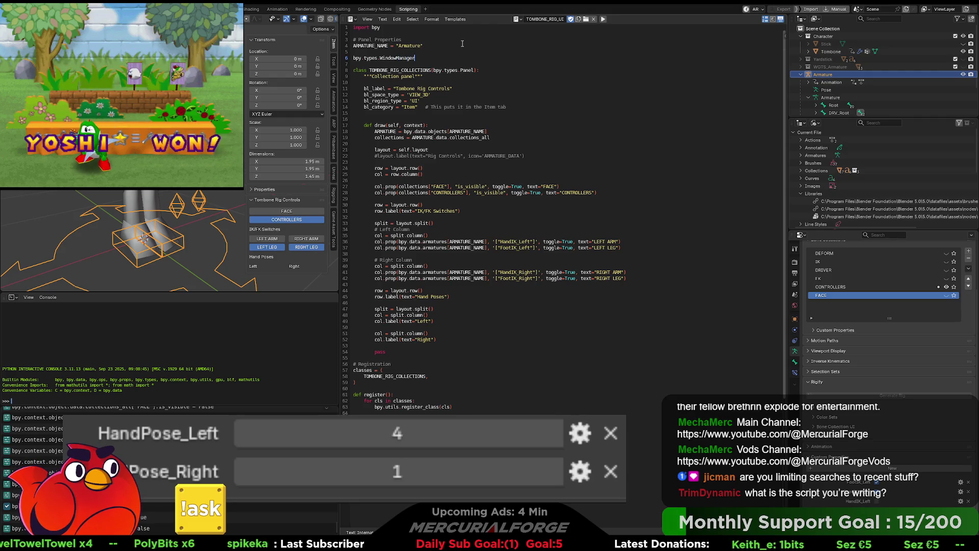
text(.)
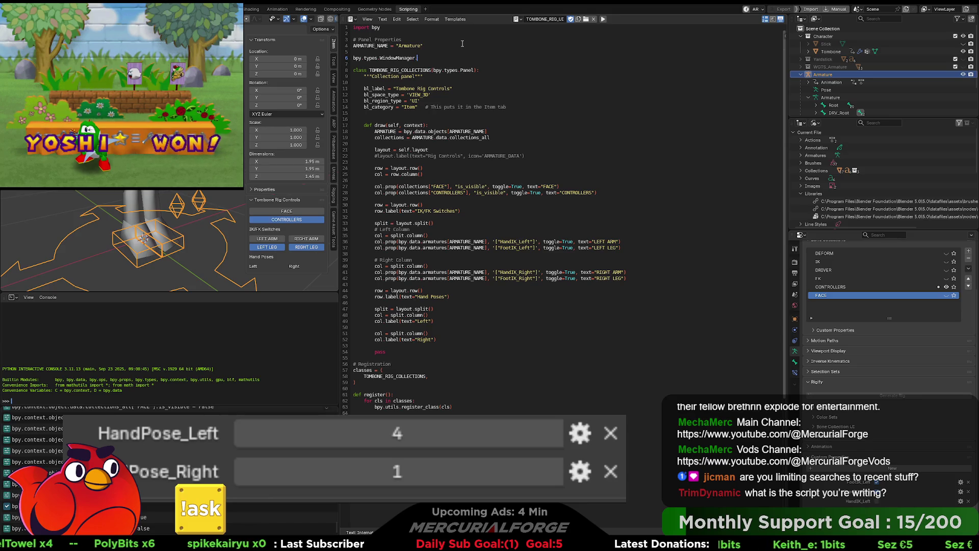
text(handposes)
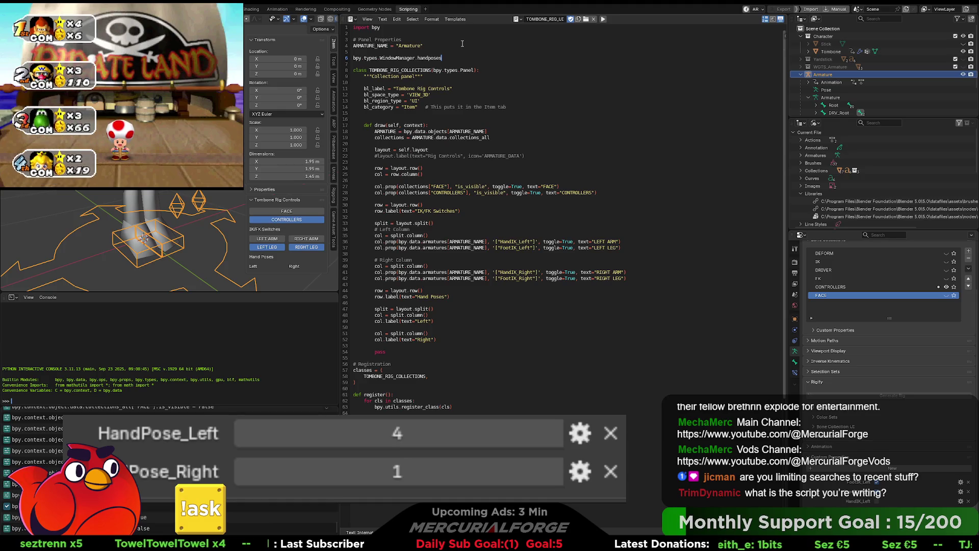
text(_enu)
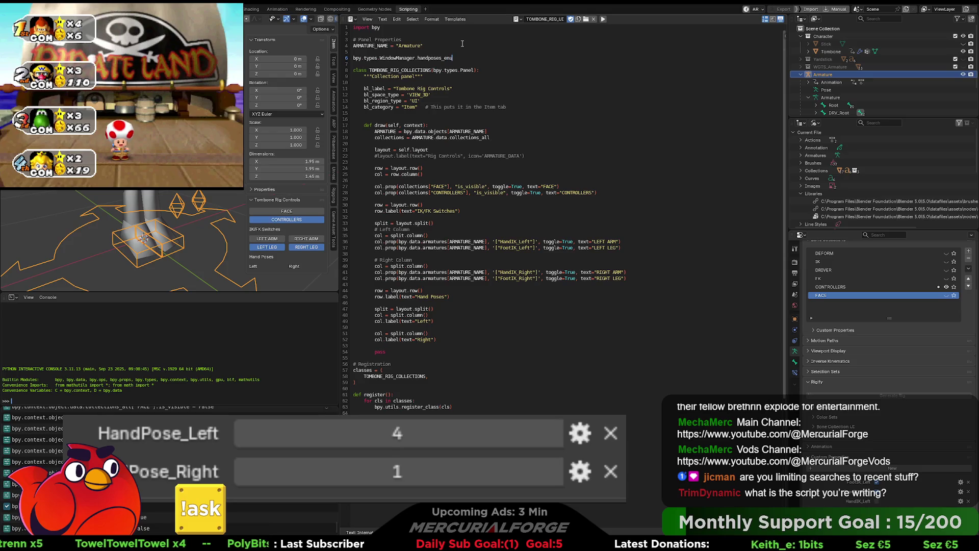
text(m = )
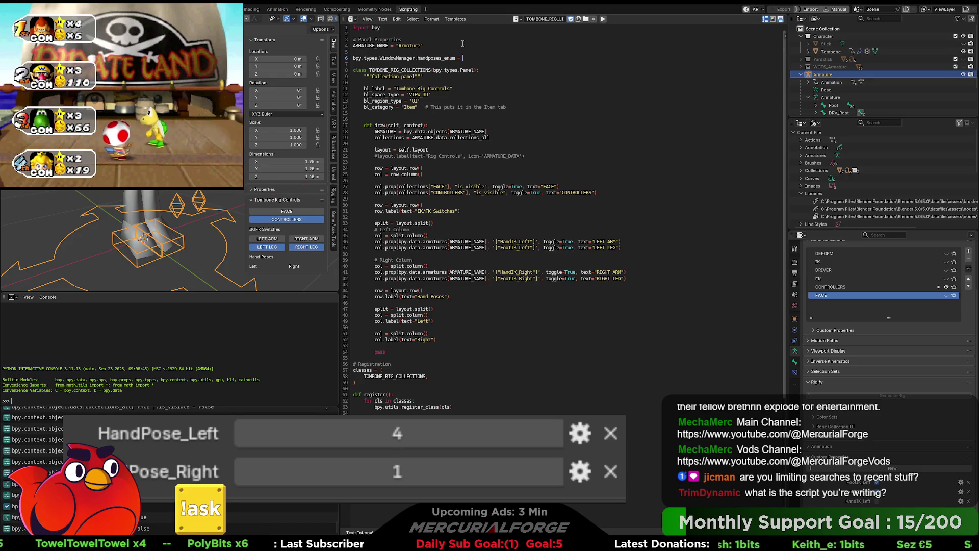
text(bpy.)
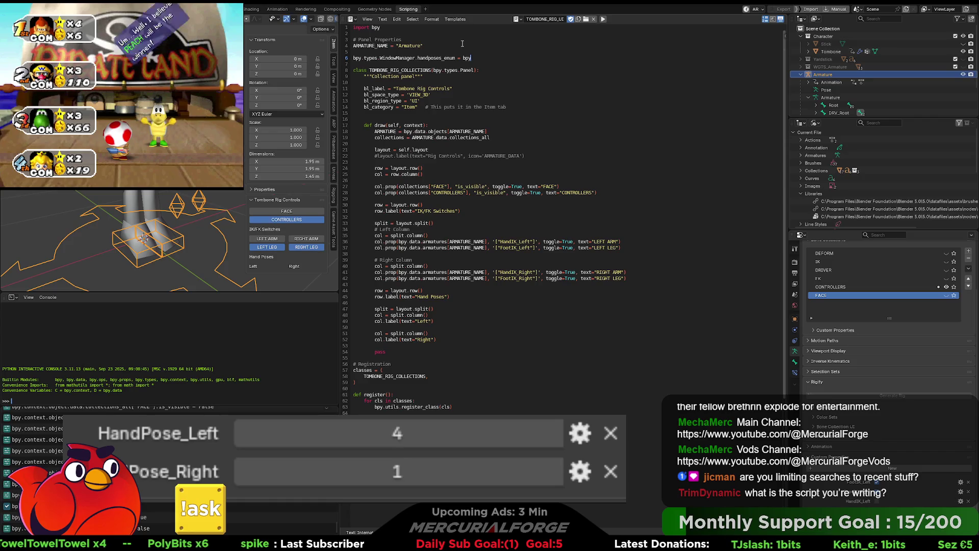
text(p)
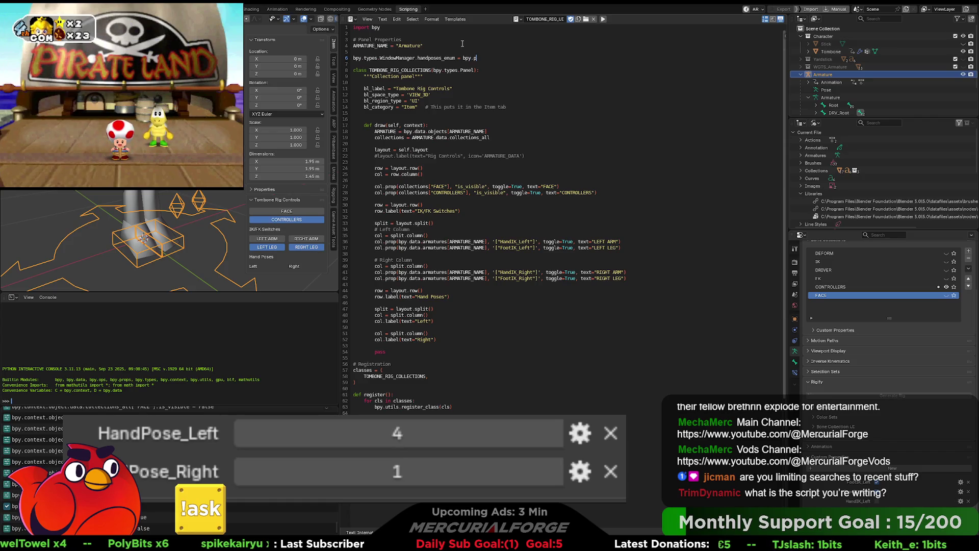
text(rops.Enum)
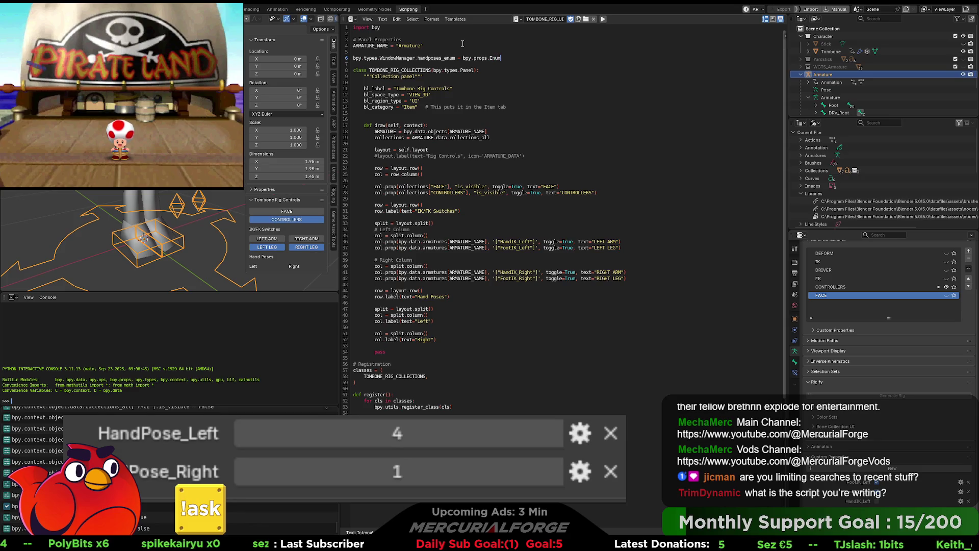
key(BackSpace)
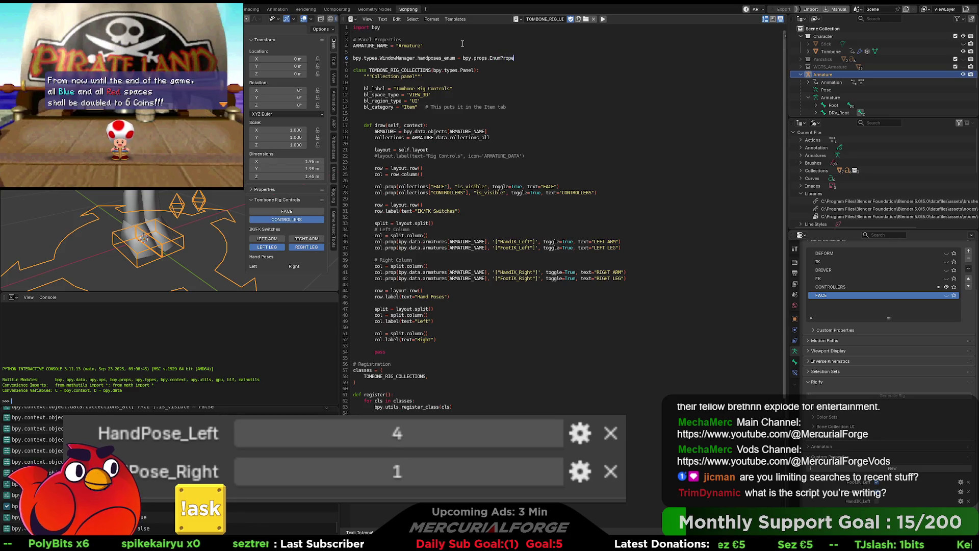
text(m)
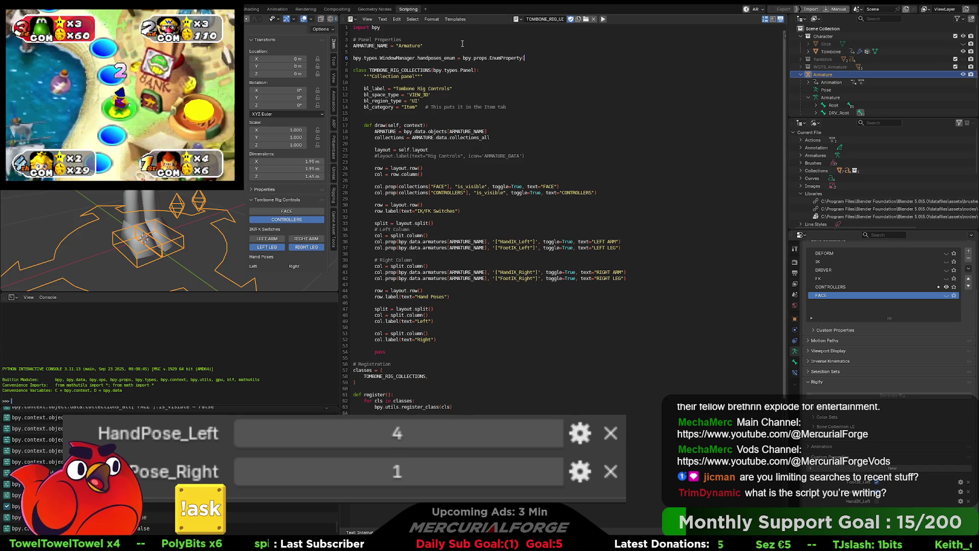
key(Return)
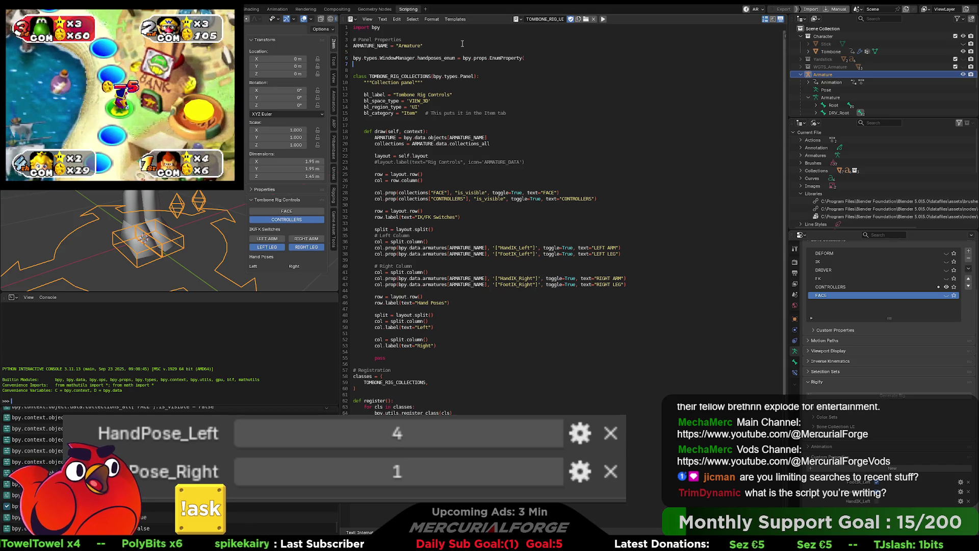
- Add name="Hand Poses" as the first argument inside the EnumProperty parentheses
text())
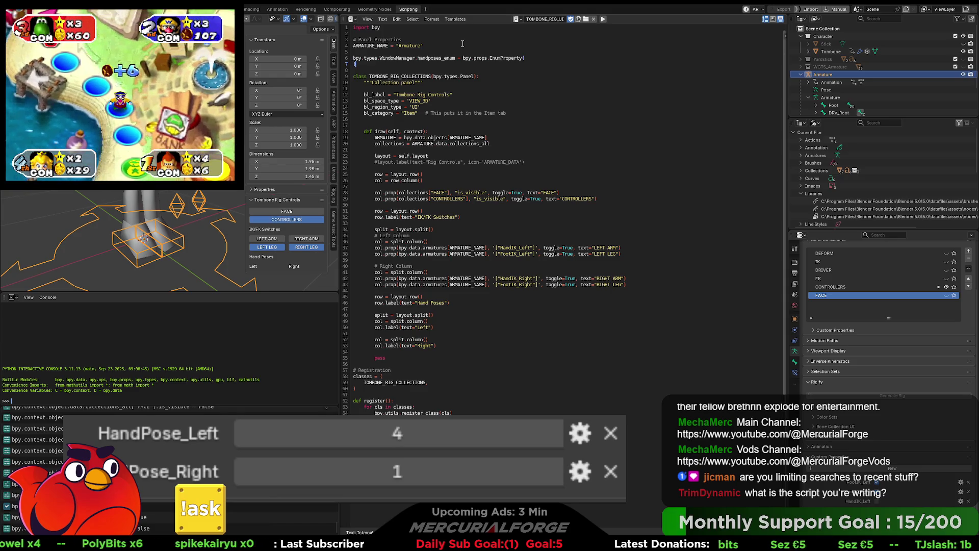
key(Left)
key(Return)
key(Up)
key(Tab)
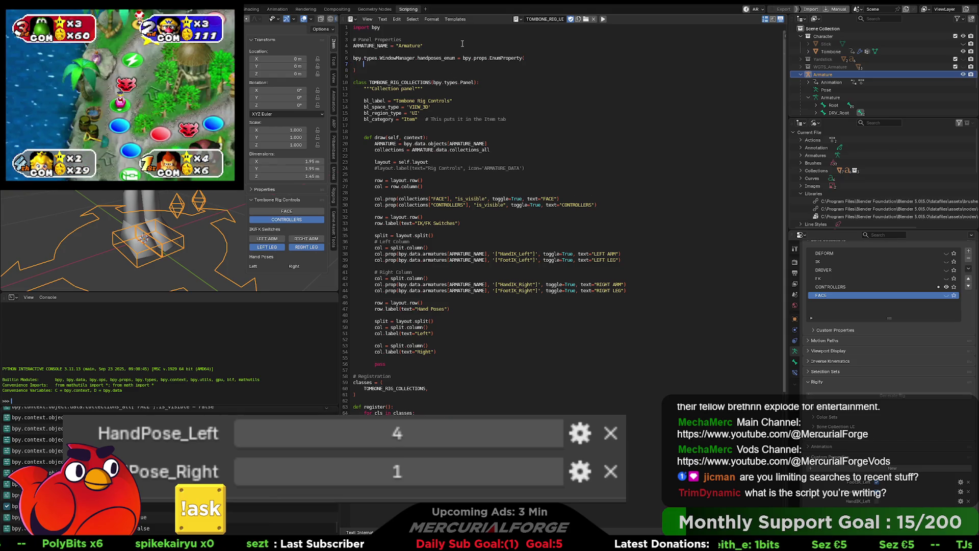
text(name=)
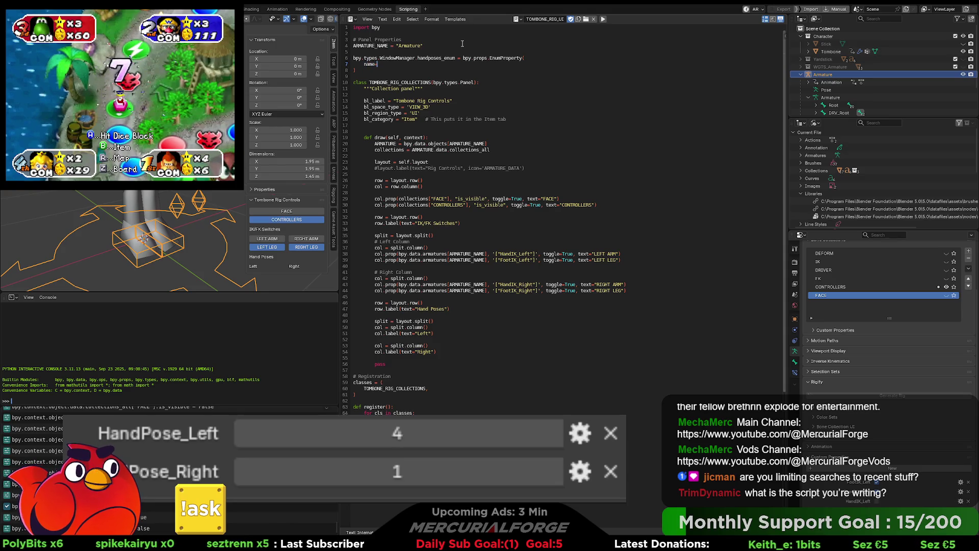
text(Hand)
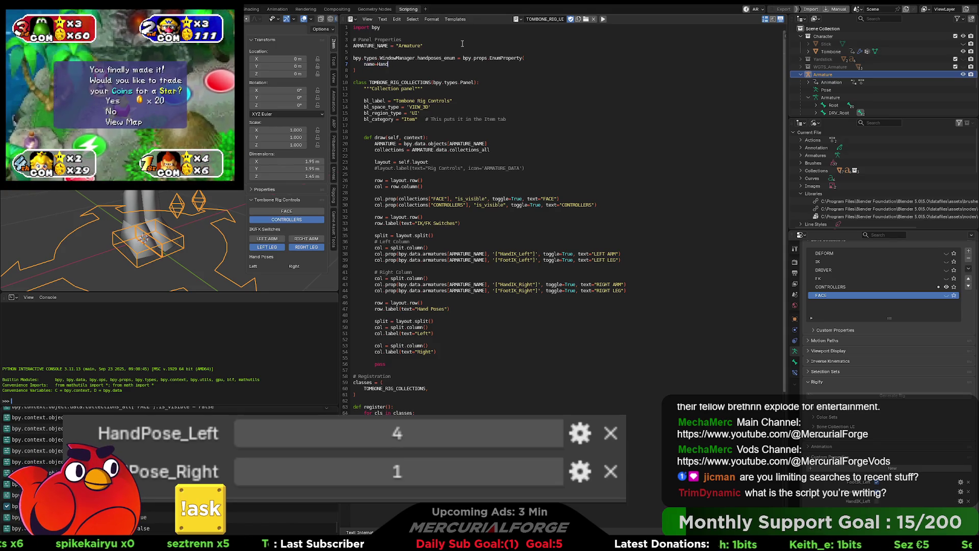
key(BackSpace)
key(BackSpace)
key(BackSpace)
key(BackSpace)
text("Hand)
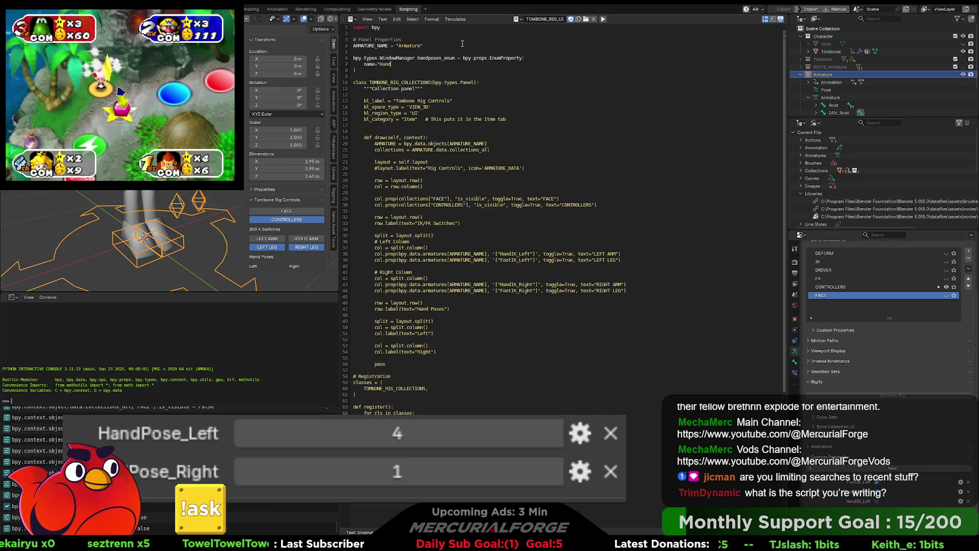
text( Poses")
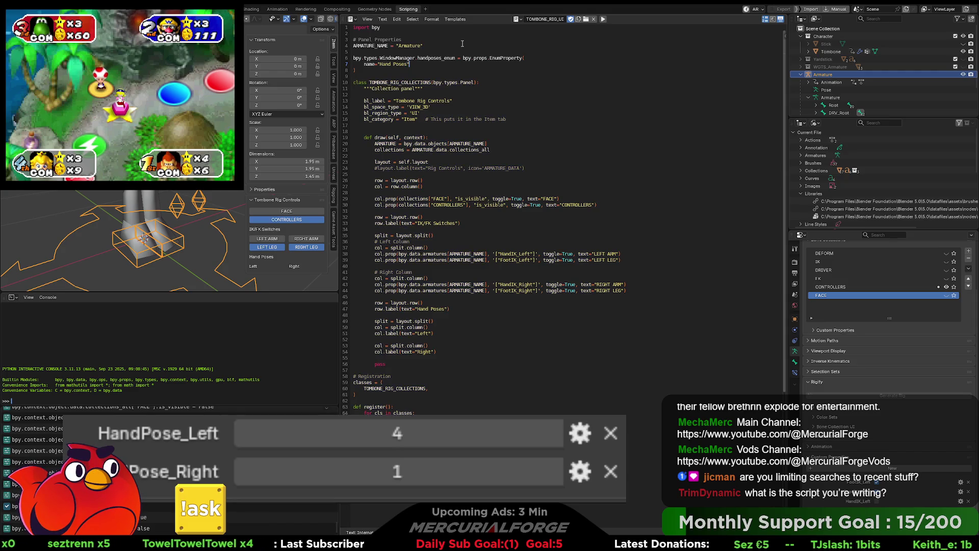
- Add description="Select Hand Pose", on the next line, leaving a line for items
key(Return)
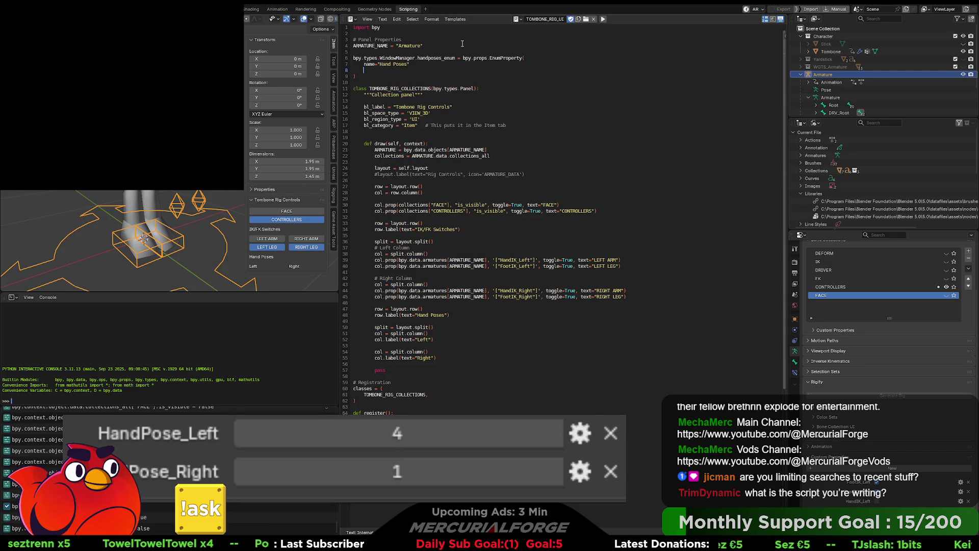
text(de)
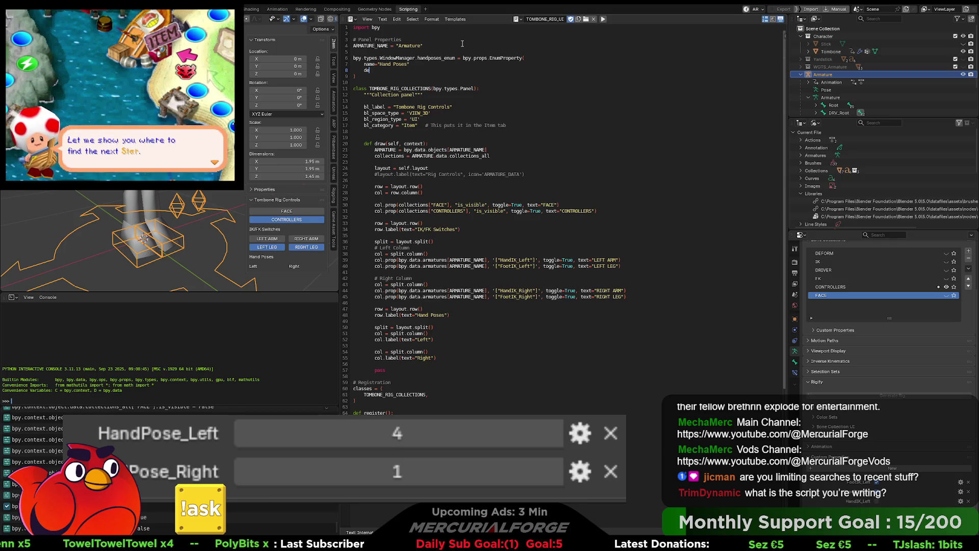
text(scription=)
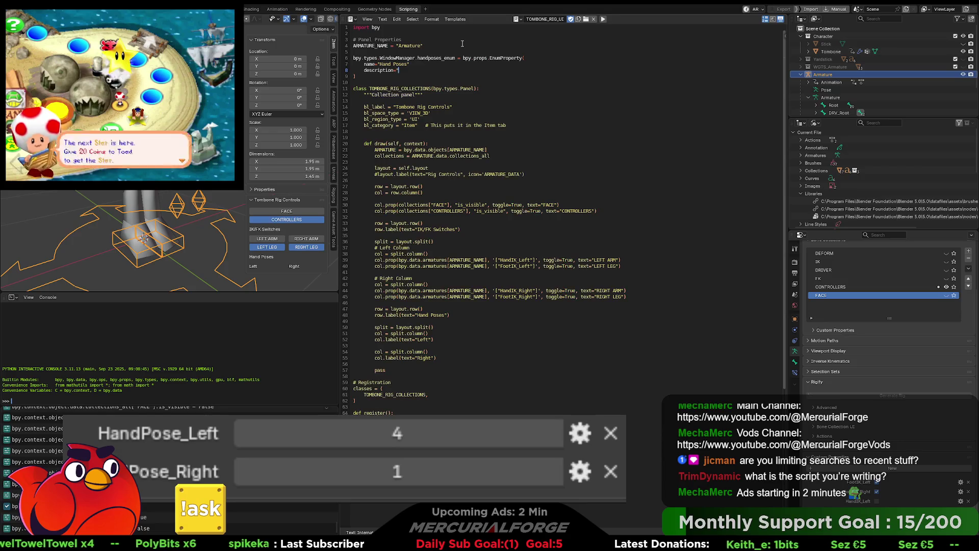
text("Select Hand Pose)
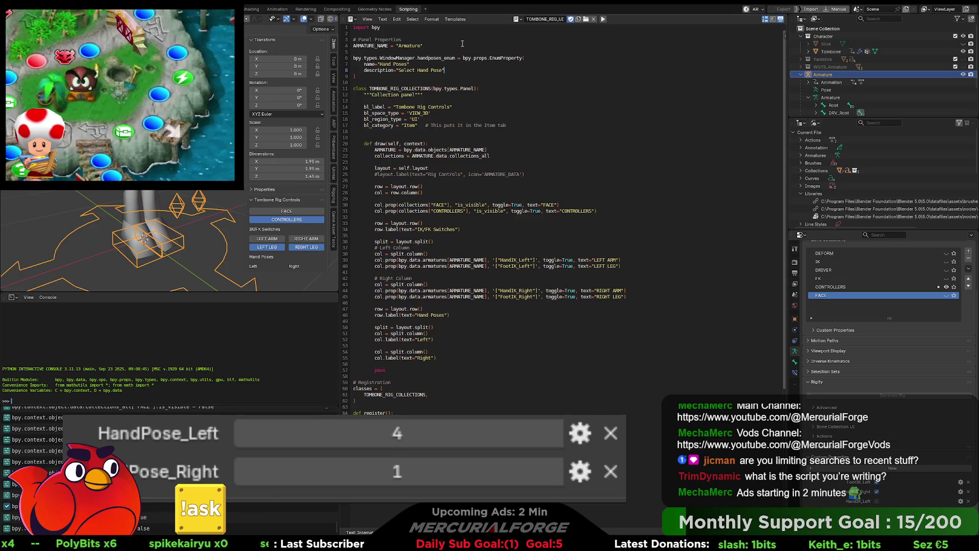
text(",)
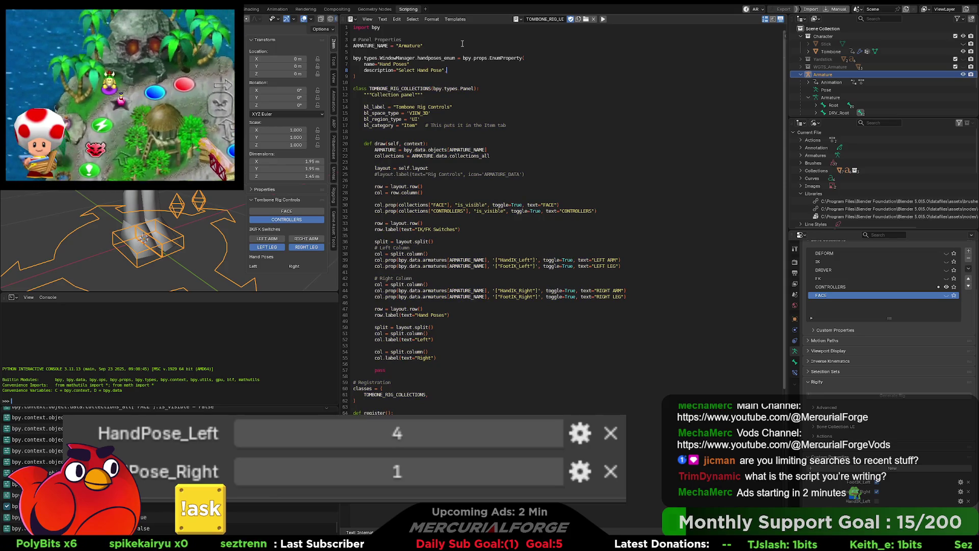
key(Up)
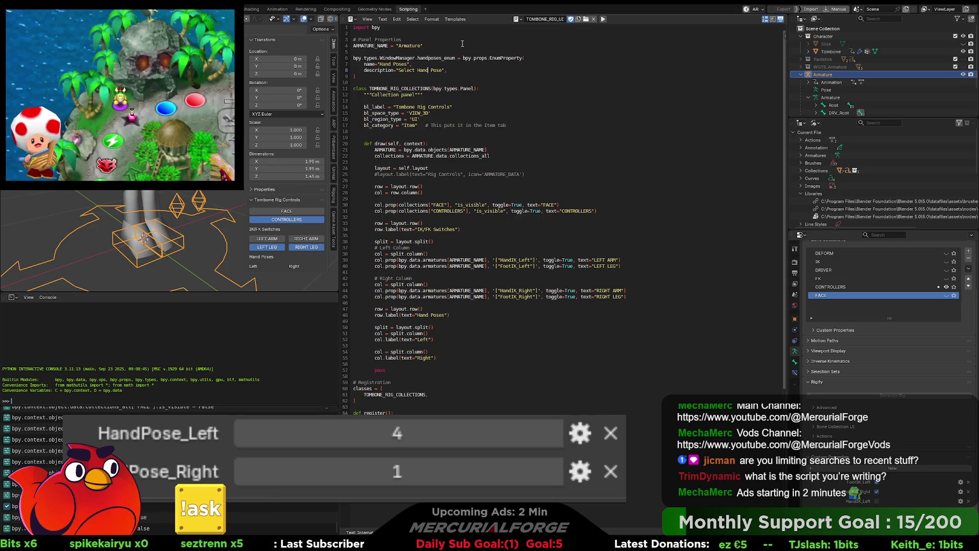
key(End)
key(Return)
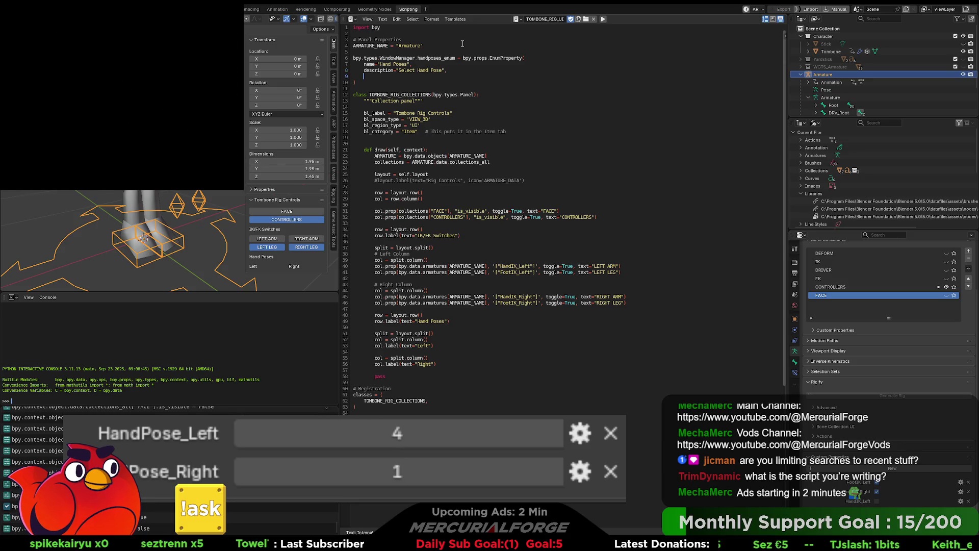
- Start the items list with the first entry (0, "Fist", "")
text(items)
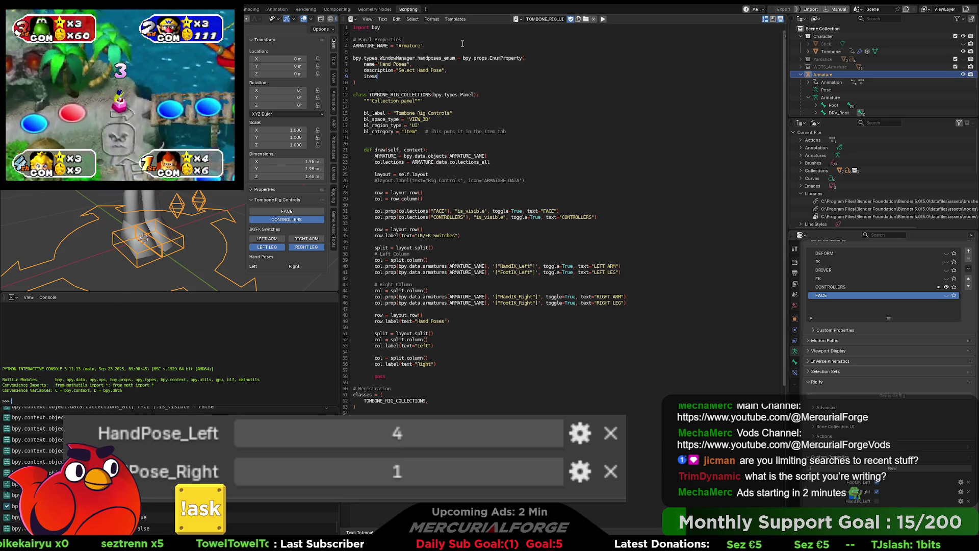
text([)
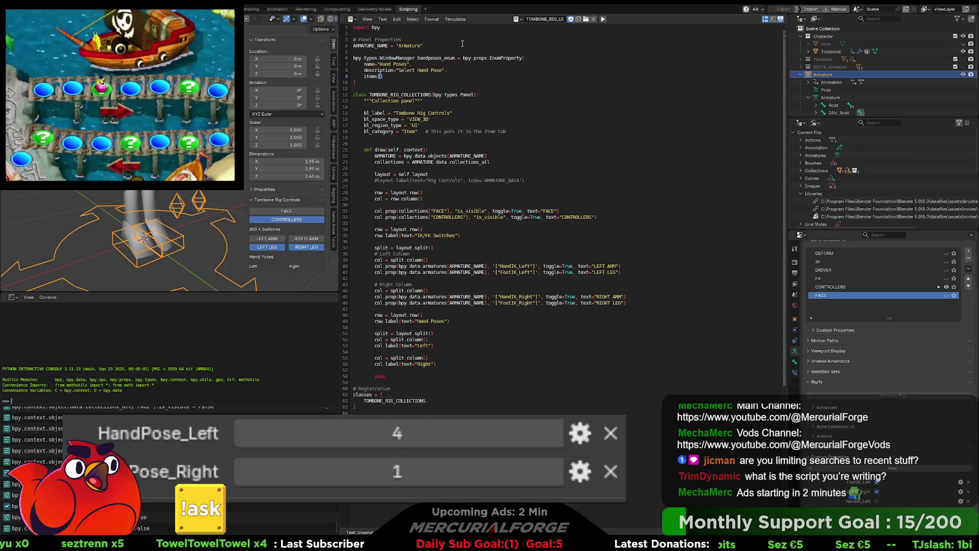
key(Return)
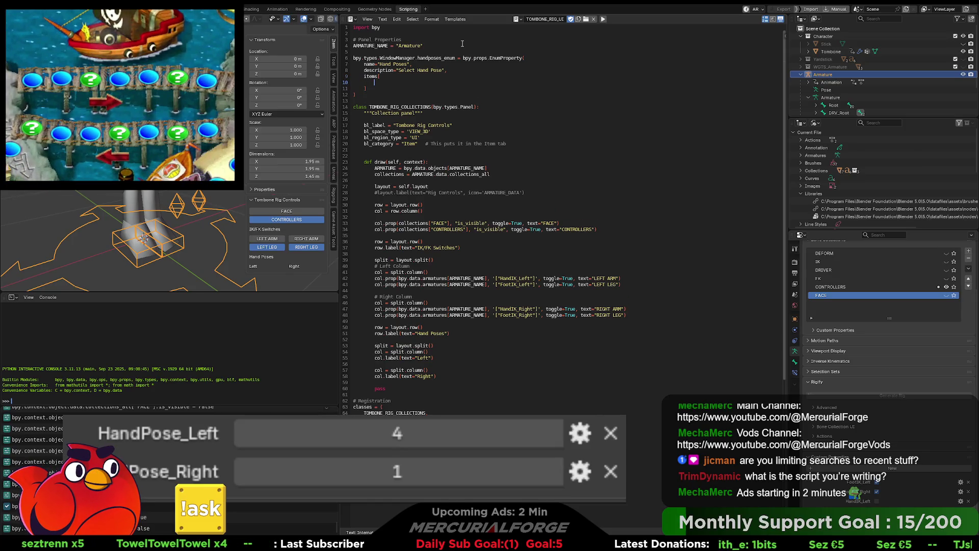
text((0)
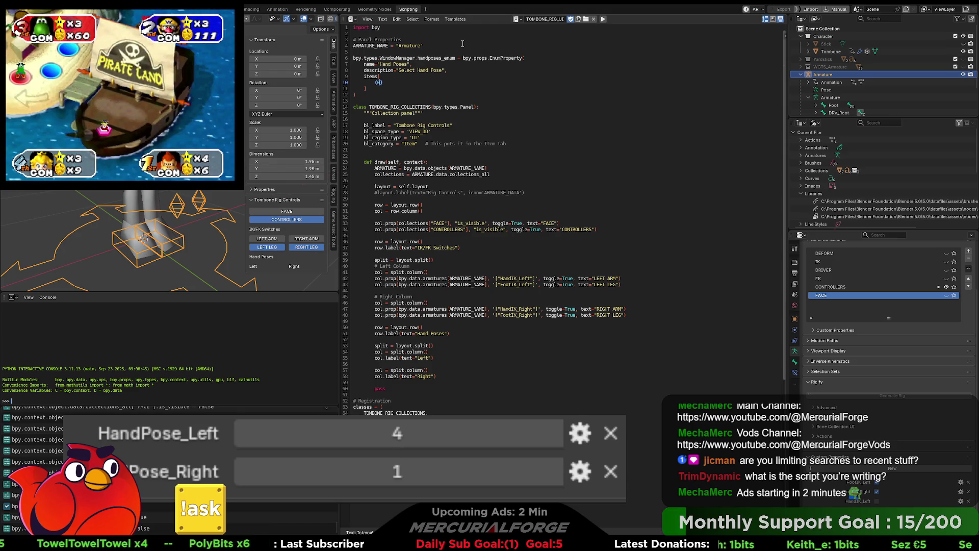
text(, )
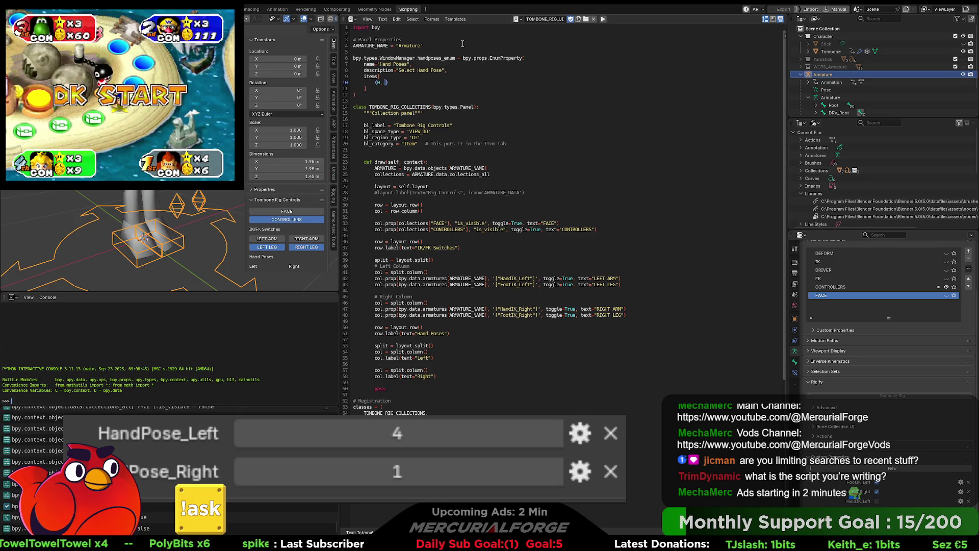
text(Fist)
key(BackSpace)
key(BackSpace)
key(BackSpace)
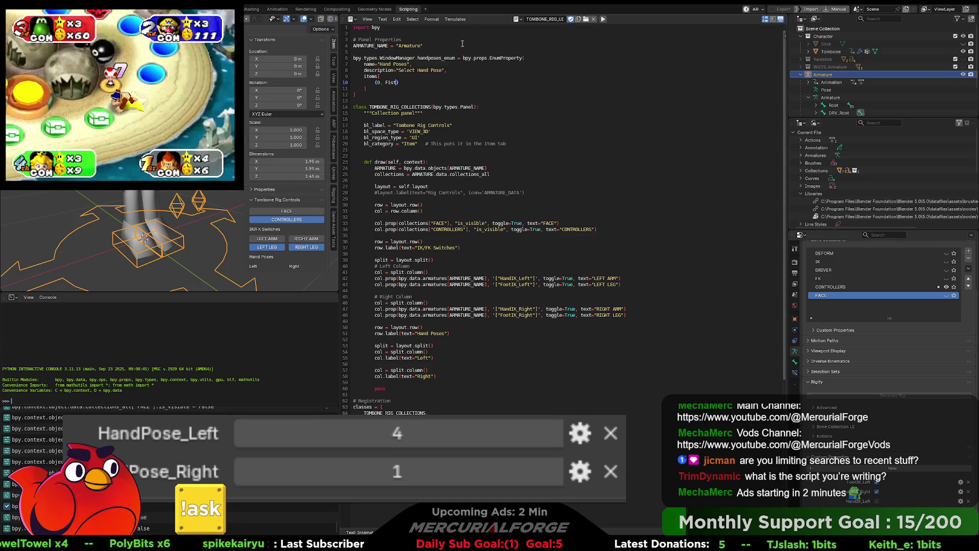
text("Fist)
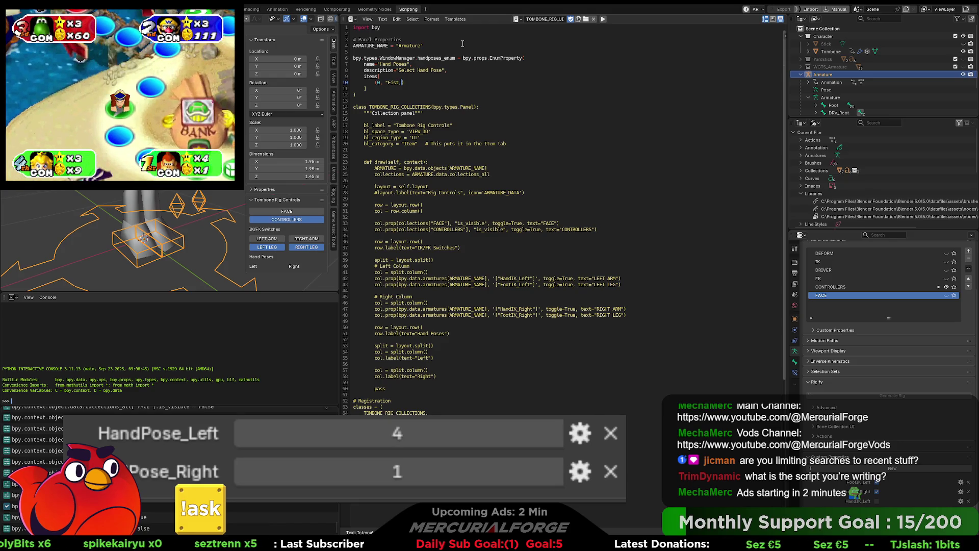
text(", )
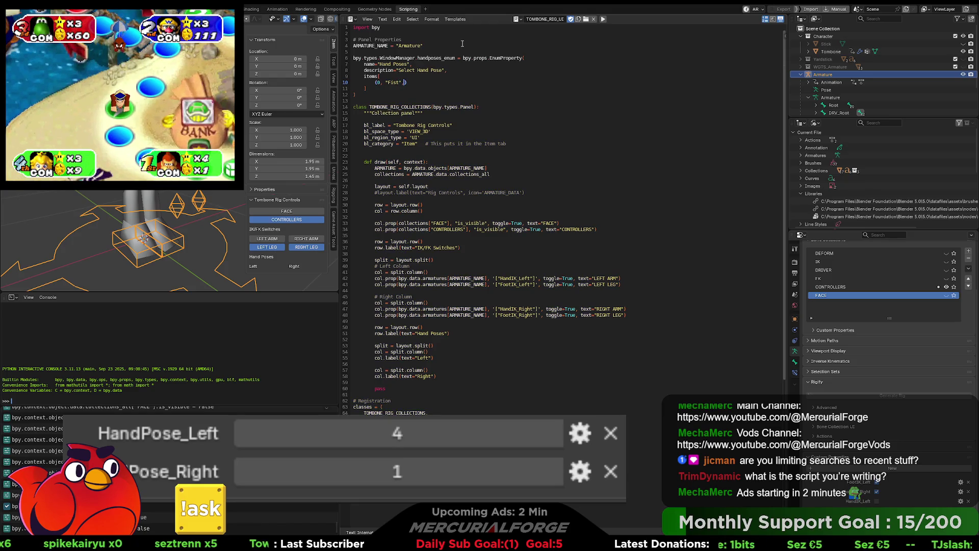
text(, ")
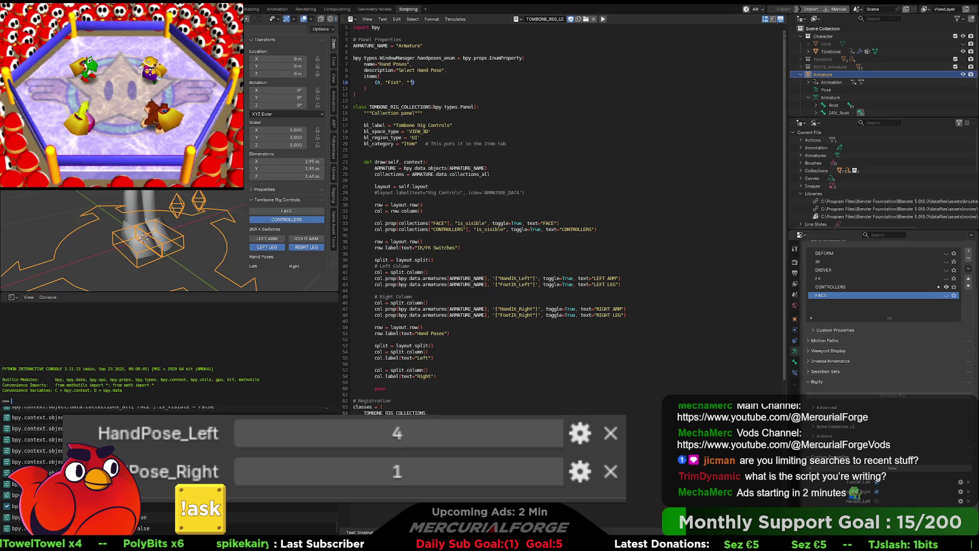
key(Down)
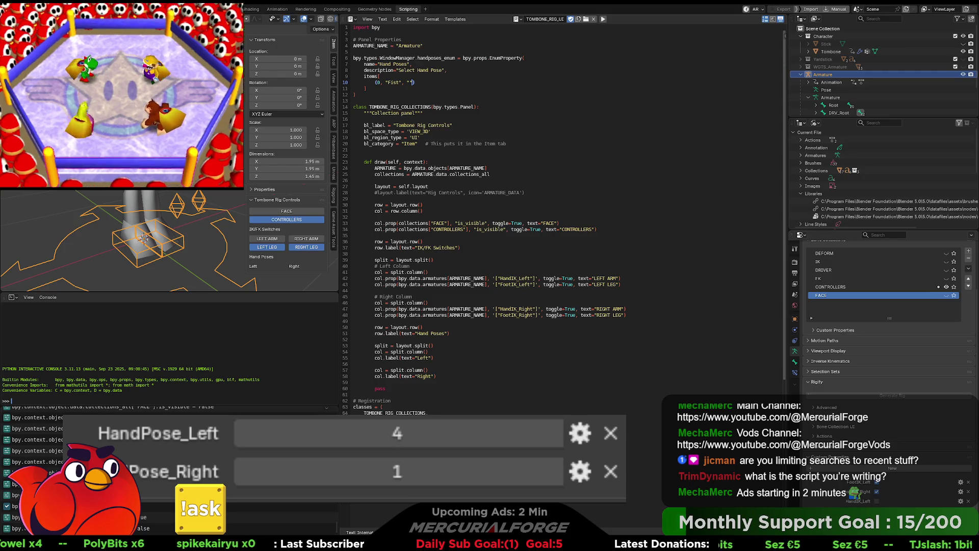
click(436, 83)
text(,)
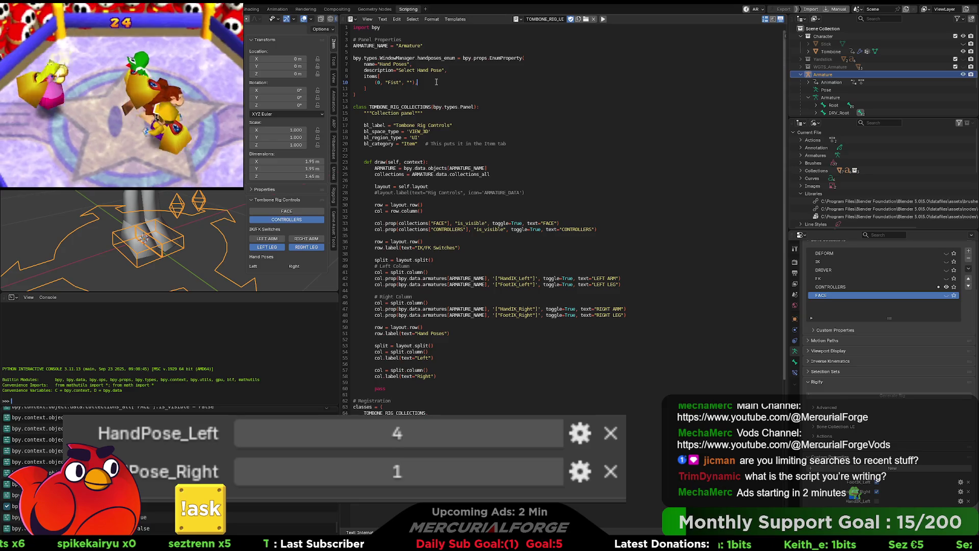
- Duplicate the Fist entry twice and edit the copies into the Flat and Cube items
mouse_move(424, 82)
mouse_down()
mouse_move(375, 82)
mouse_move(386, 82)
mouse_up()
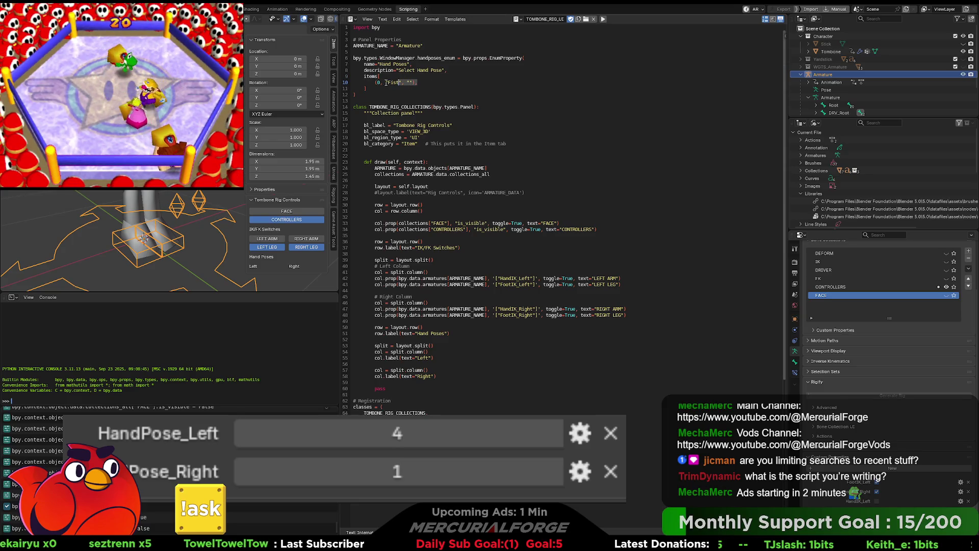
key(ctrl+c)
key(End)
key(Return)
key(ctrl+v)
key(Return)
key(ctrl+v)
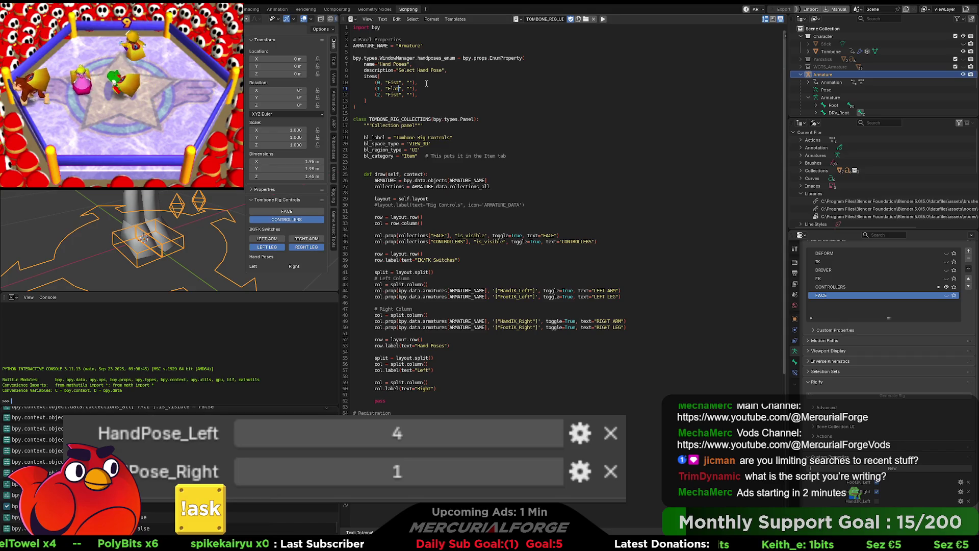
key(Down)
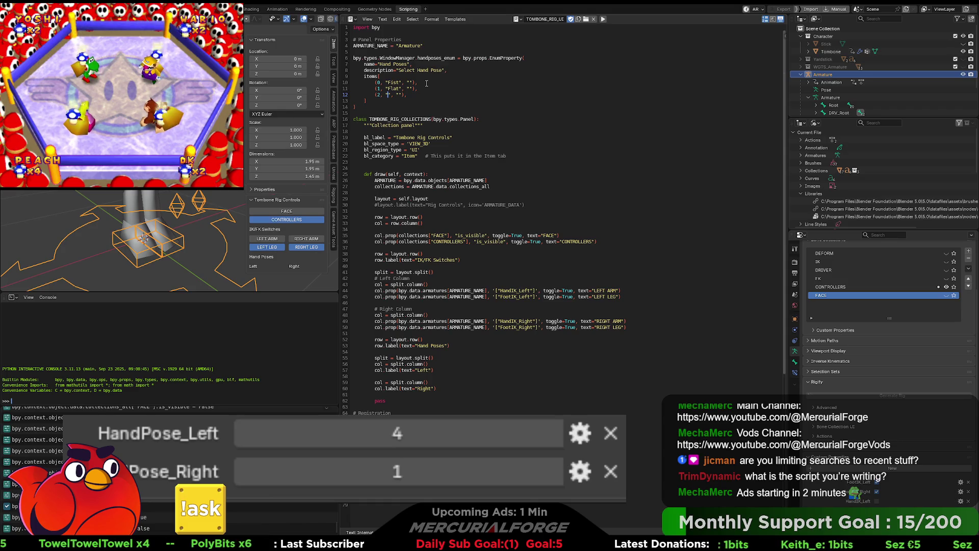
text(Cube)
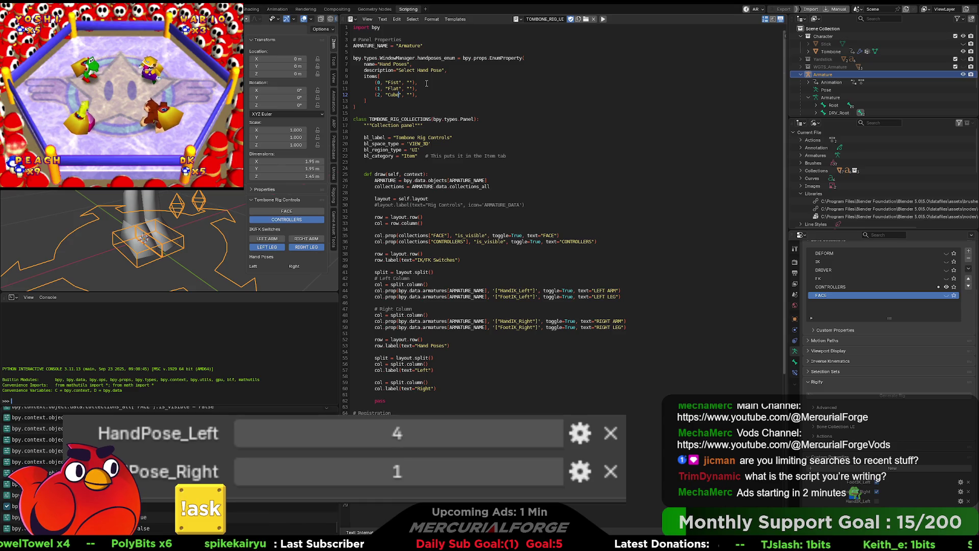
click(423, 93)
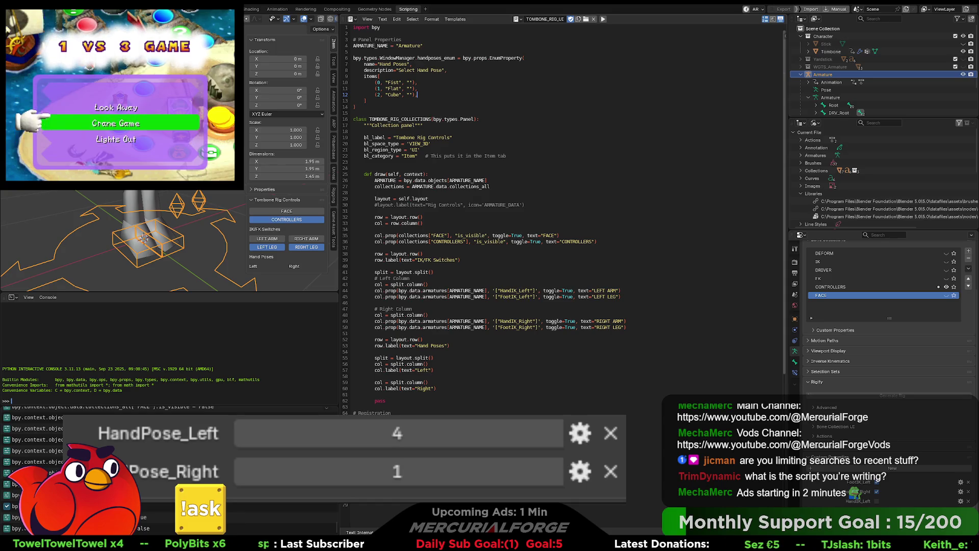
click(374, 376)
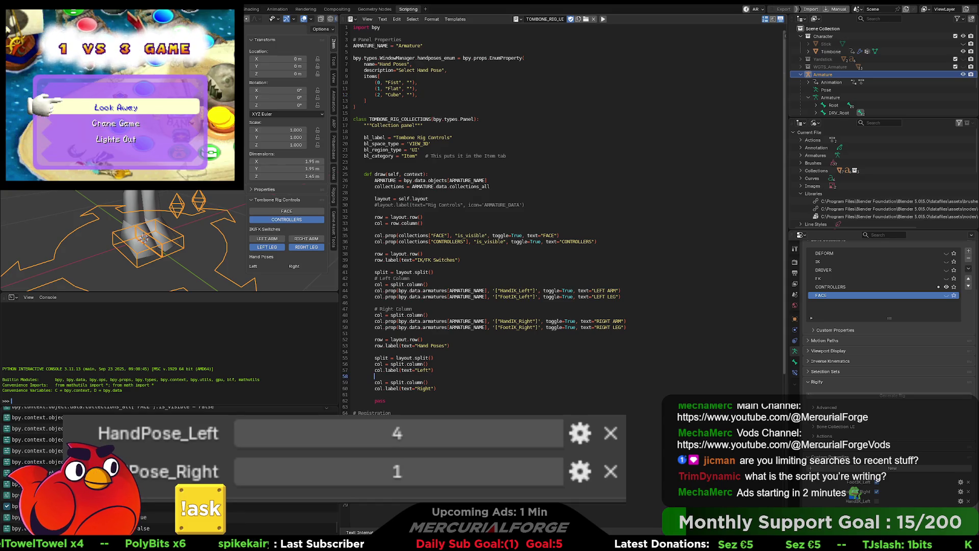
- Write col.prop(context.window_manager, "handposes_enum", expand=True) under the Left label
text(col.prop)
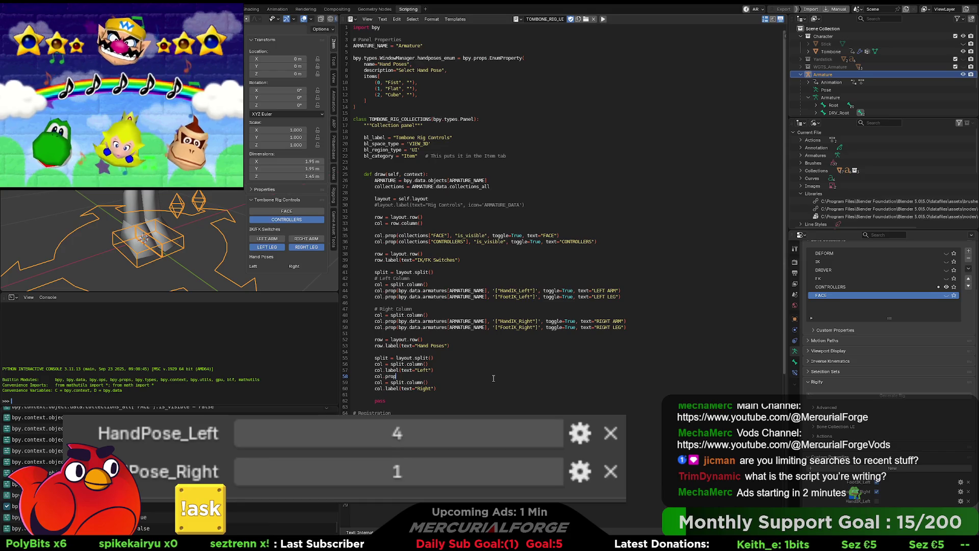
text(context.)
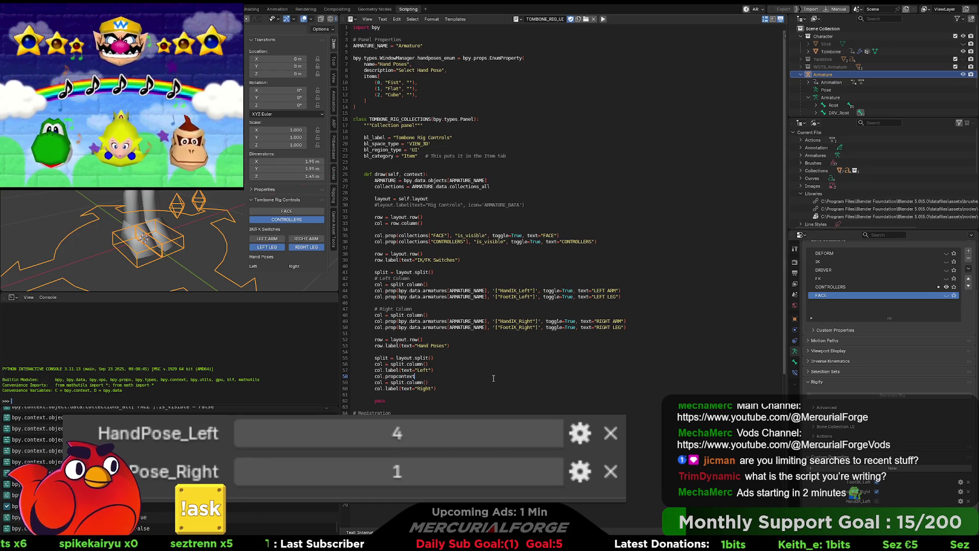
key(BackSpace)
key(BackSpace)
key(BackSpace)
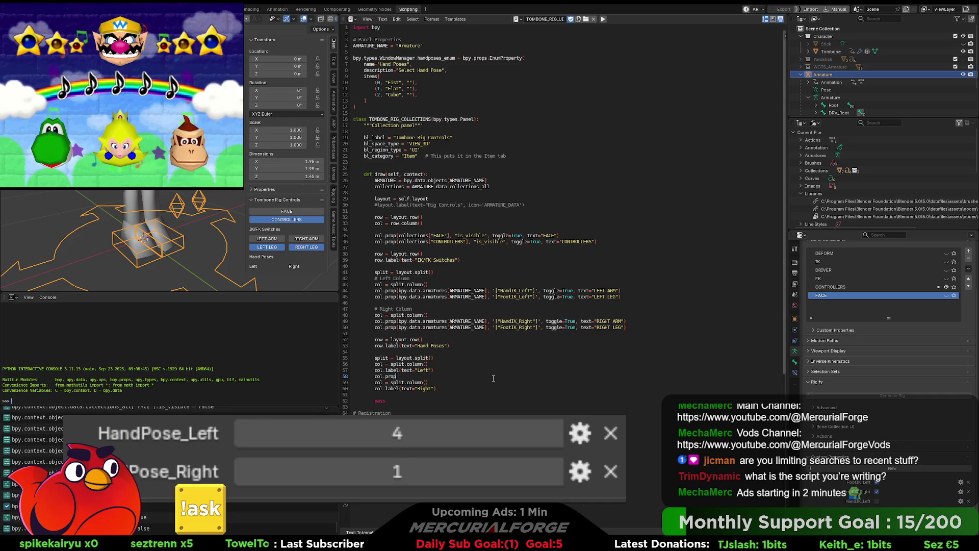
text(cont)
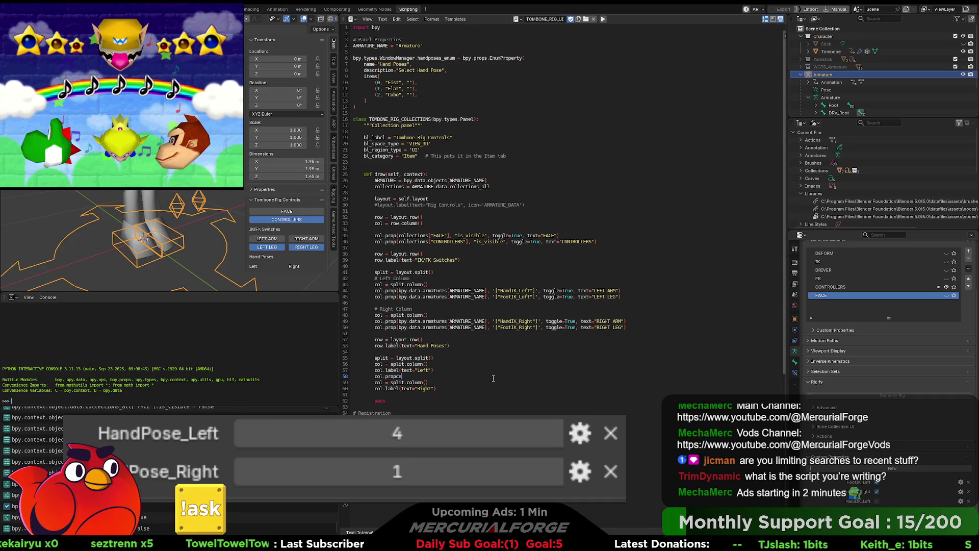
key(BackSpace)
key(BackSpace)
key(BackSpace)
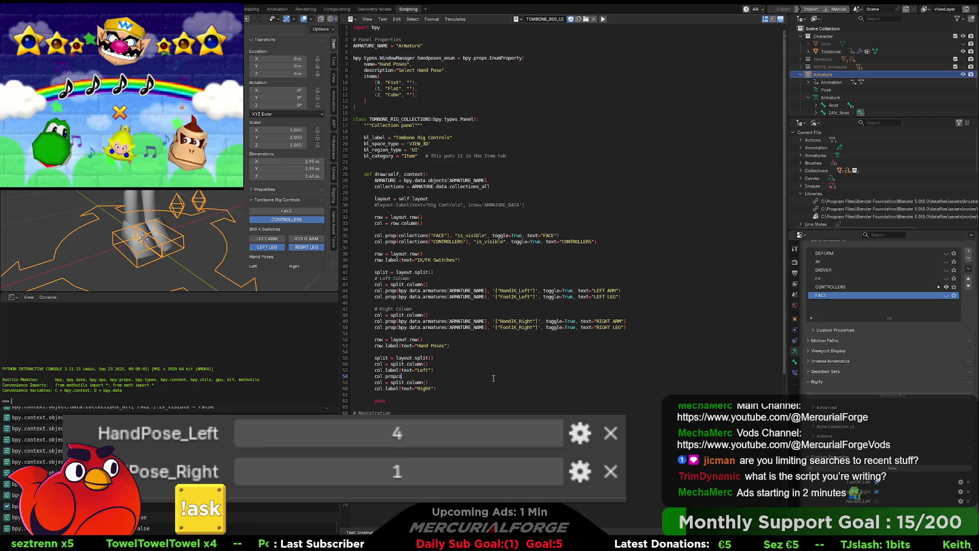
key(BackSpace)
key(BackSpace)
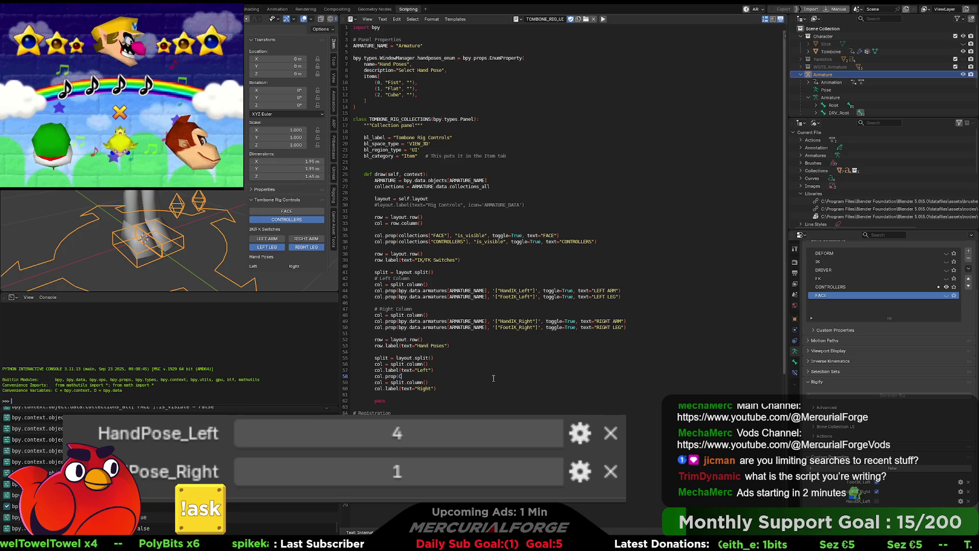
text(context.)
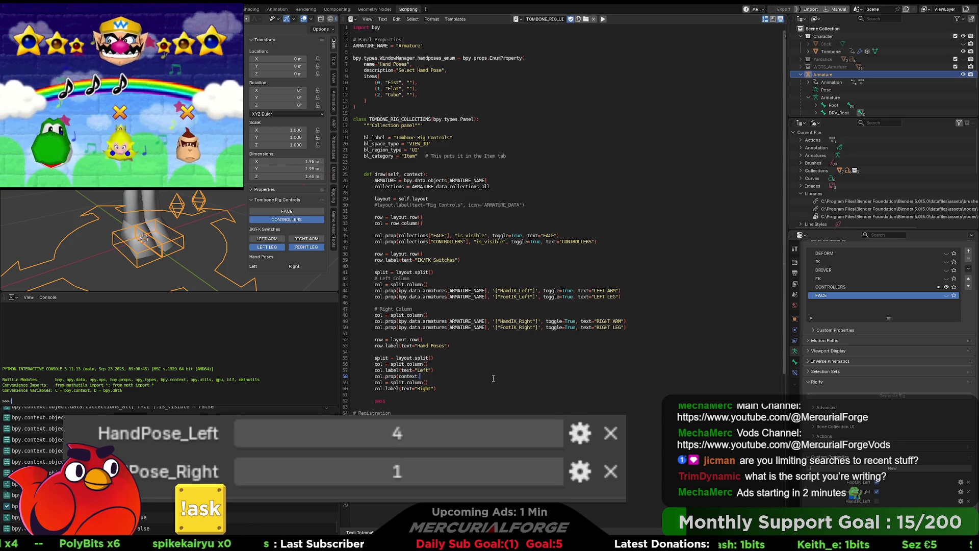
text(window_manag)
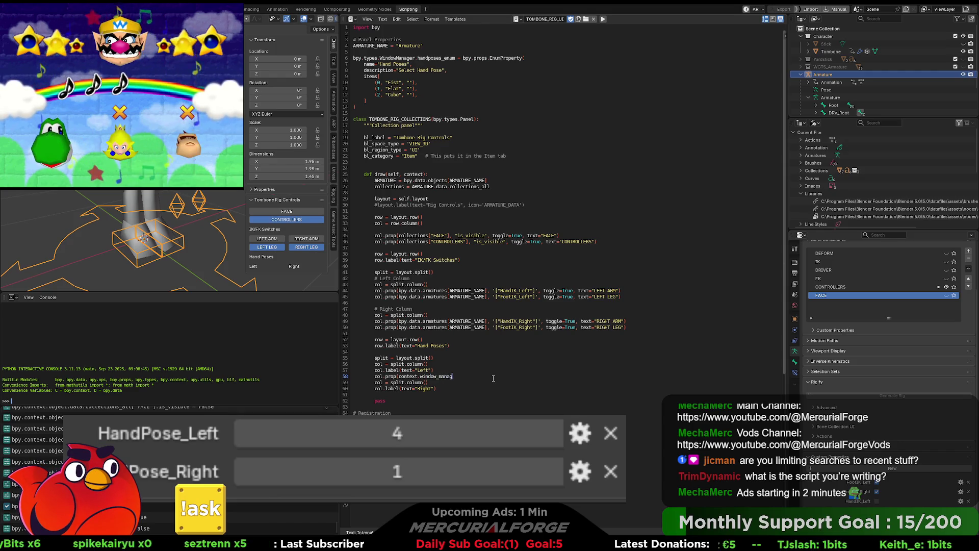
text(er)
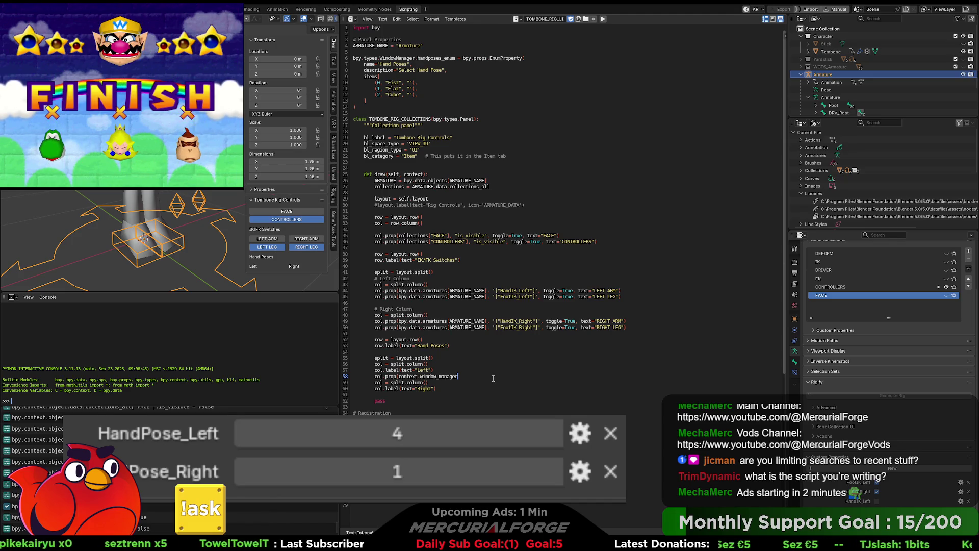
text(,)
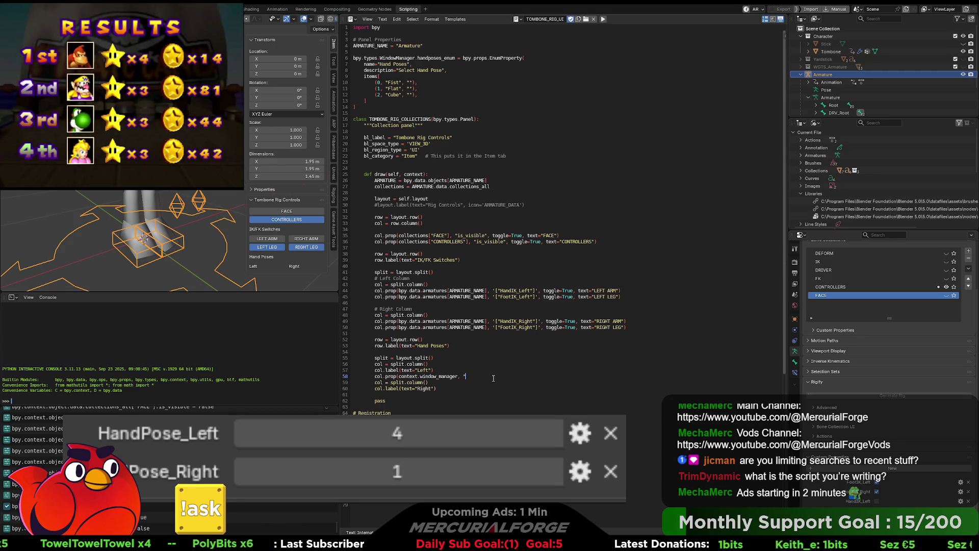
text(and)
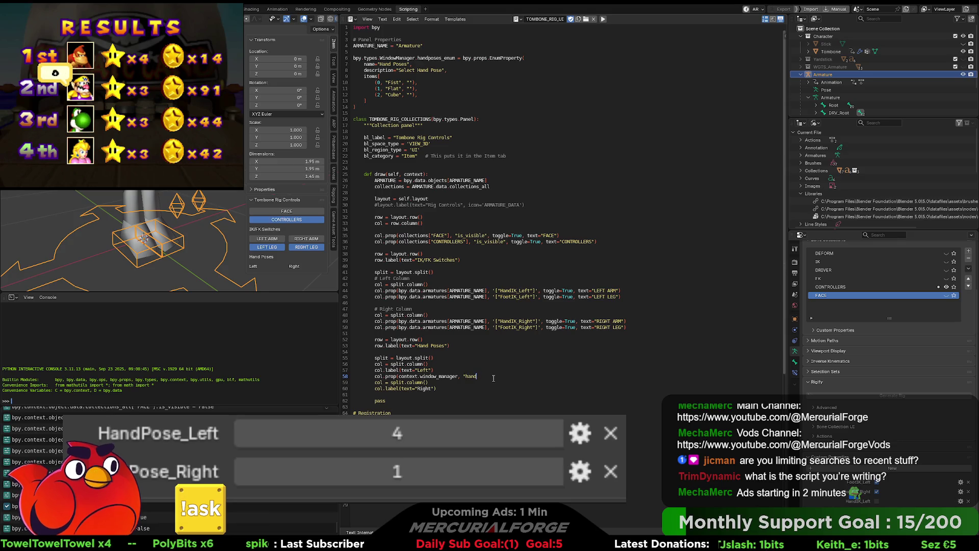
text(poses_en)
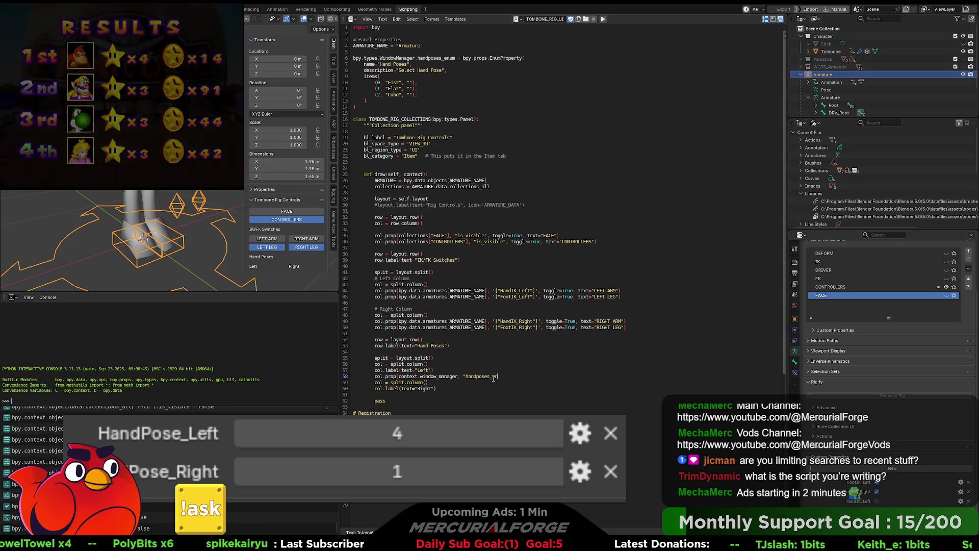
text(um")
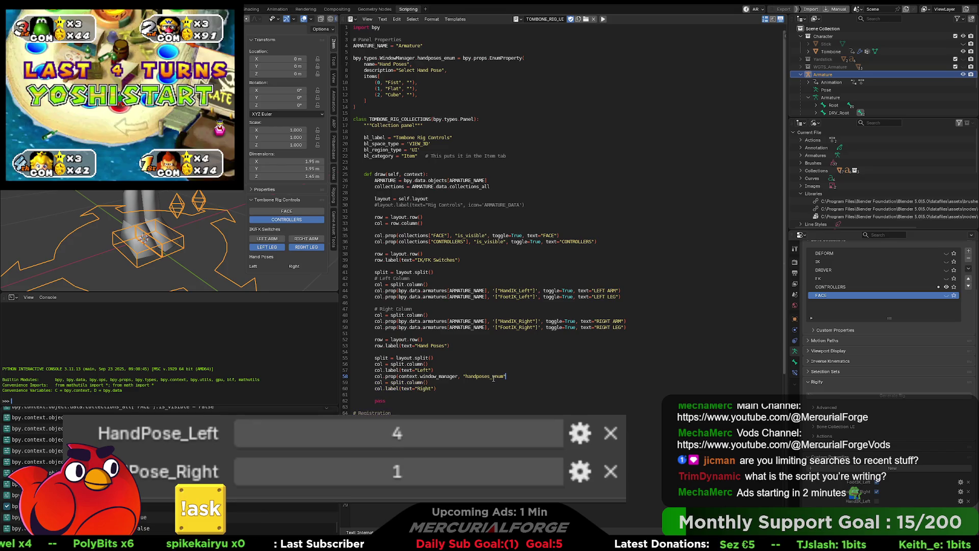
text(, e)
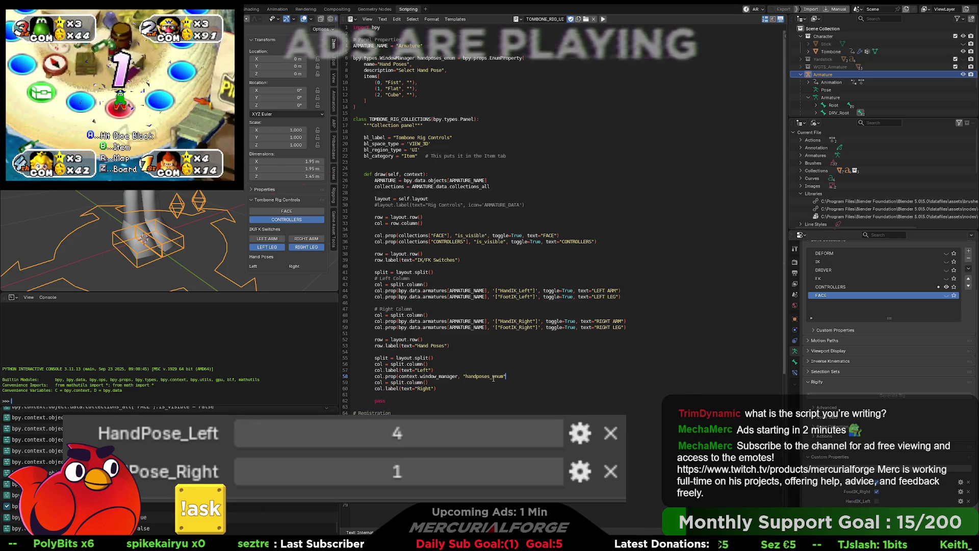
text(xpand=T)
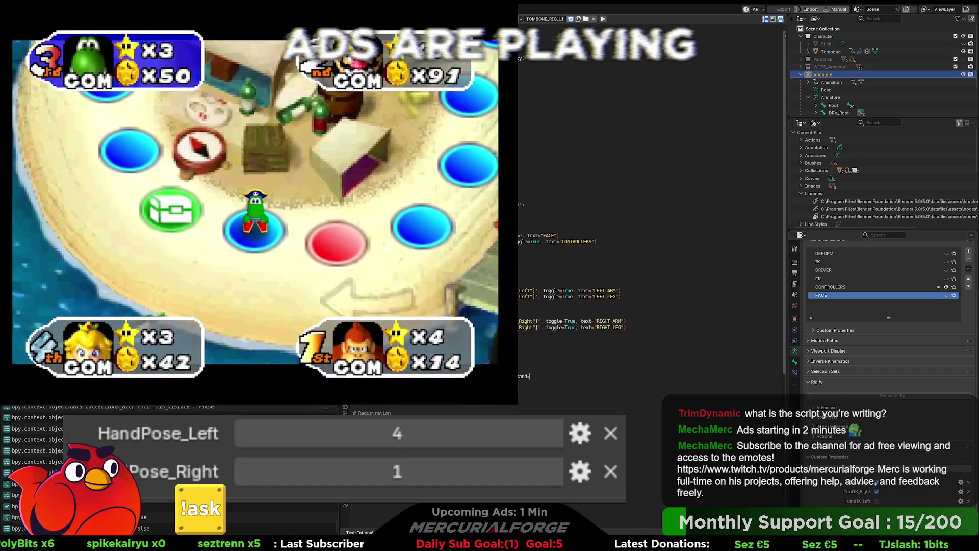
text(rue))
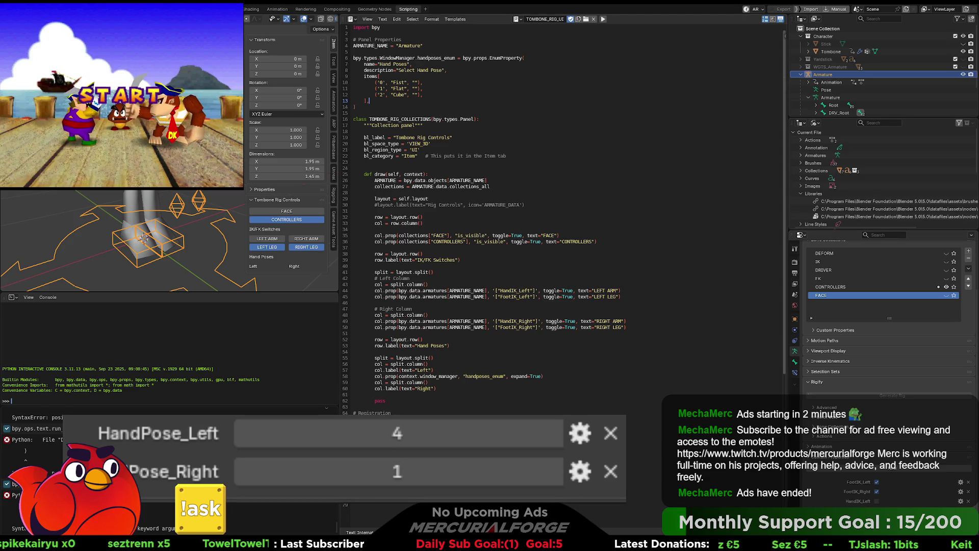
- Check the finished enum drawing line and run the script to rebuild the panel
click(433, 370)
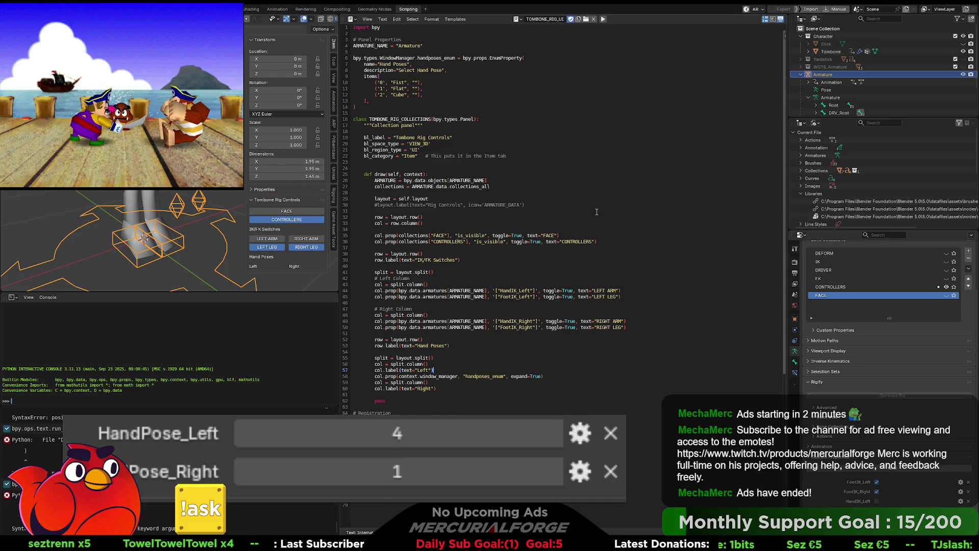
ctrl+scroll(597, 212, down, 1)
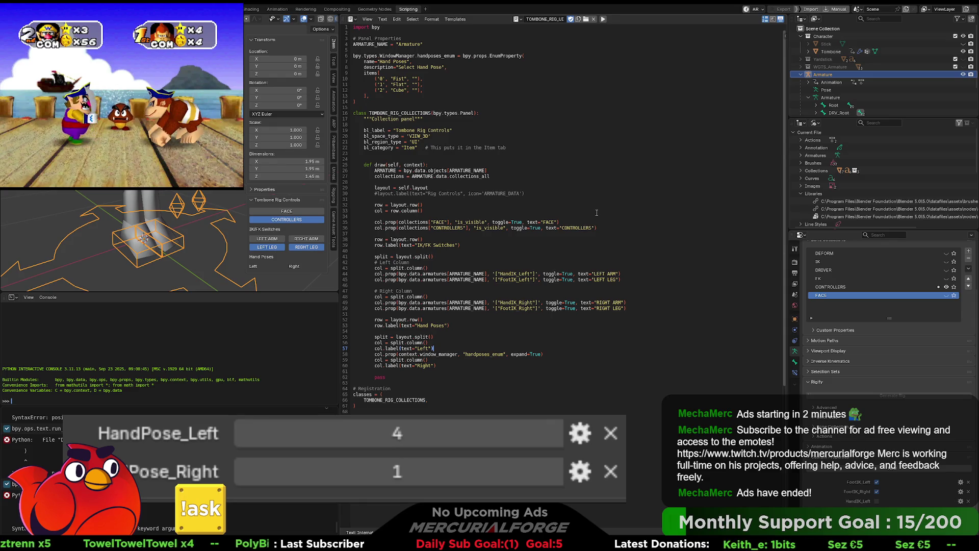
ctrl+scroll(597, 213, up, 1)
ctrl+scroll(596, 212, down, 1)
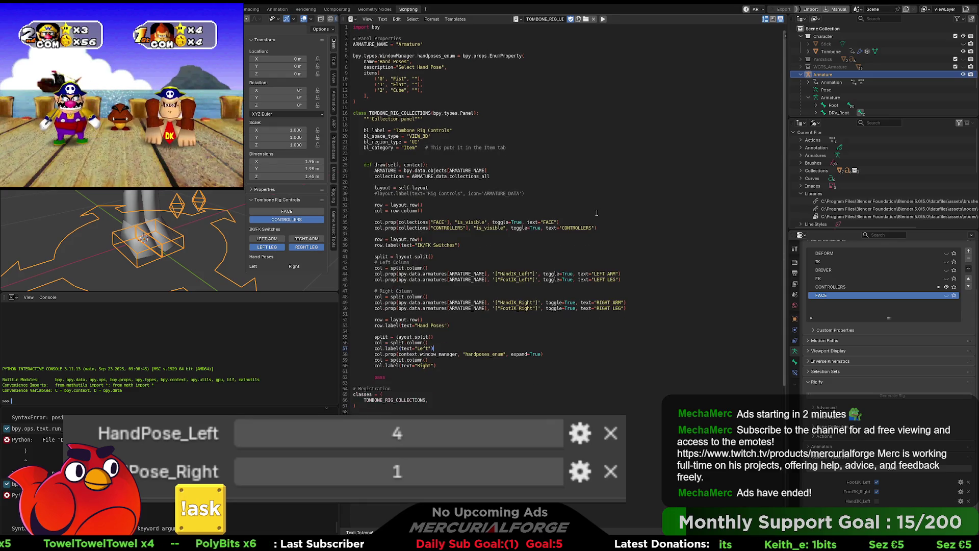
click(603, 20)
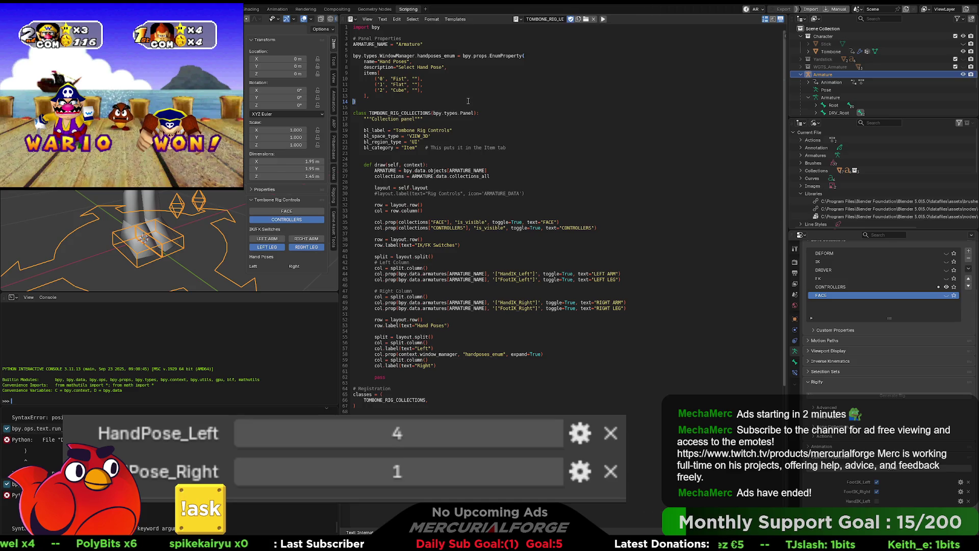
drag(380, 104, 353, 55)
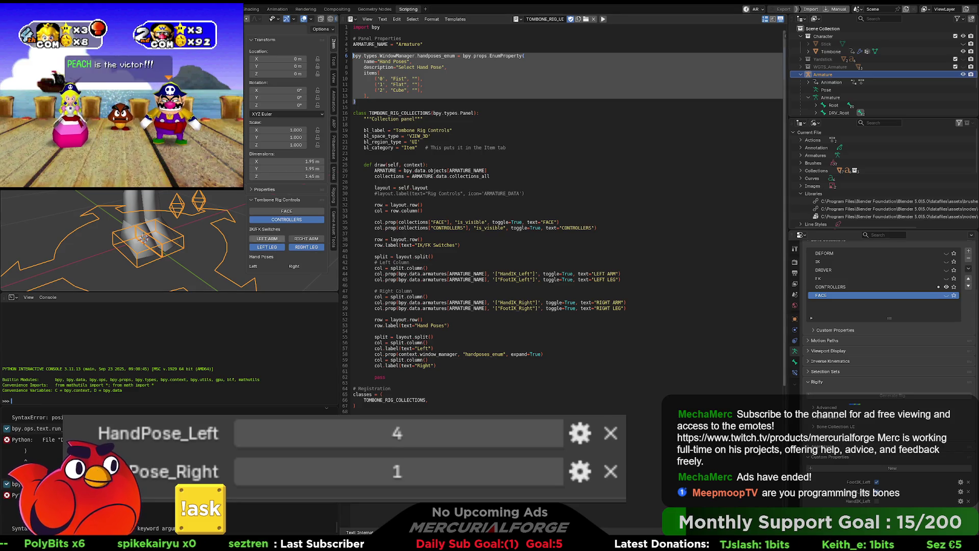
click(283, 238)
click(283, 238)
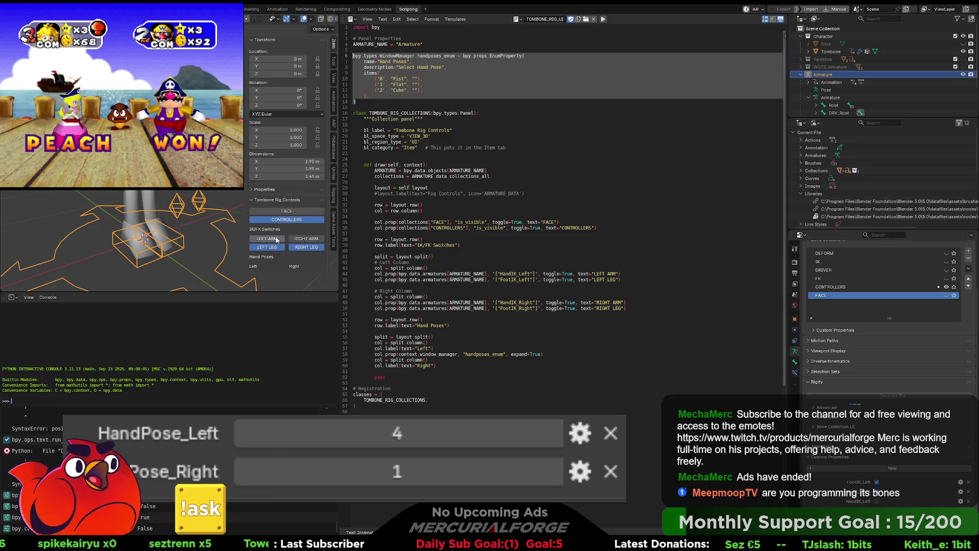
click(277, 239)
click(277, 239)
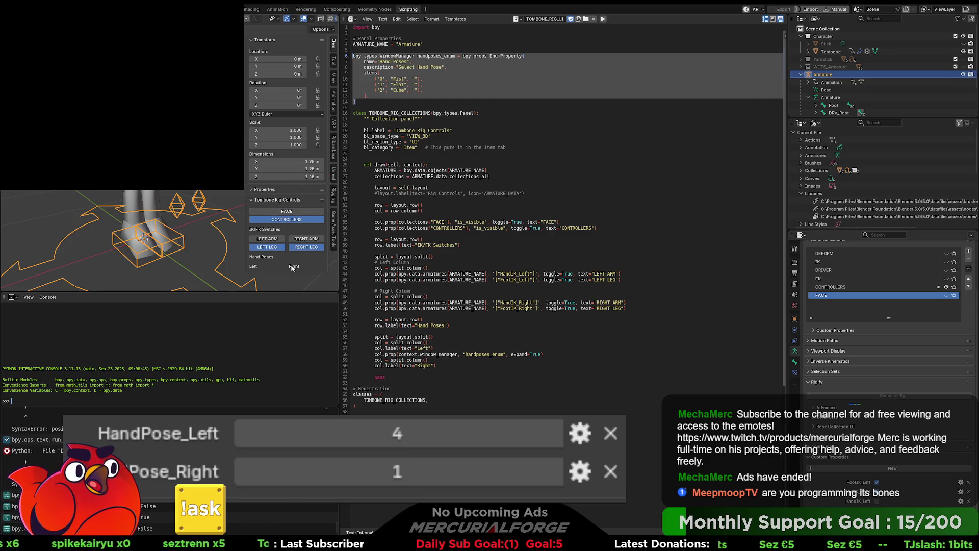
click(267, 238)
click(305, 238)
click(267, 238)
click(306, 239)
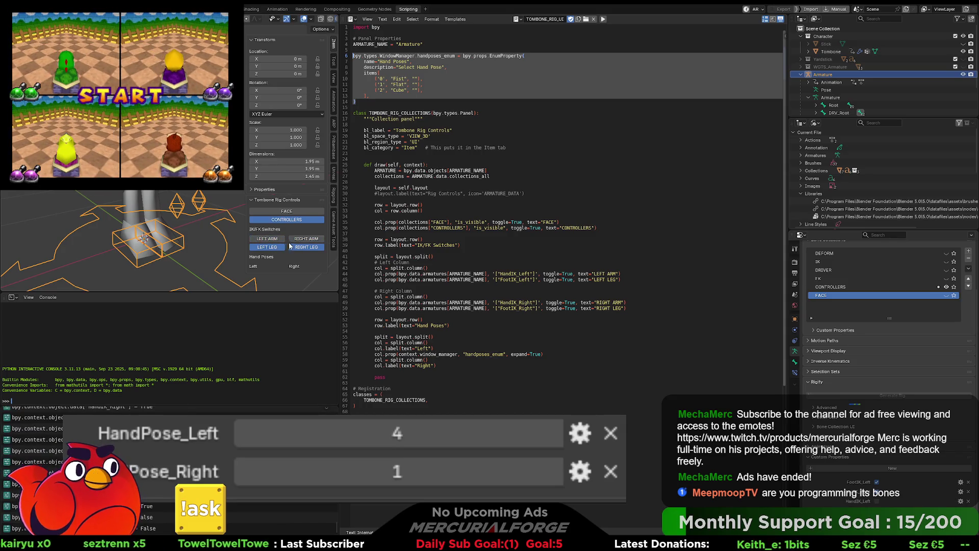
click(290, 212)
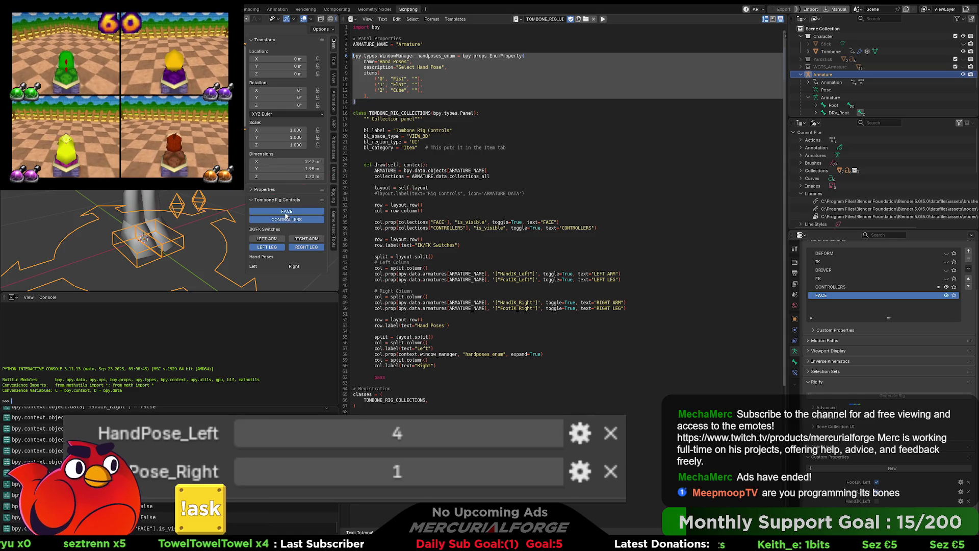
click(293, 212)
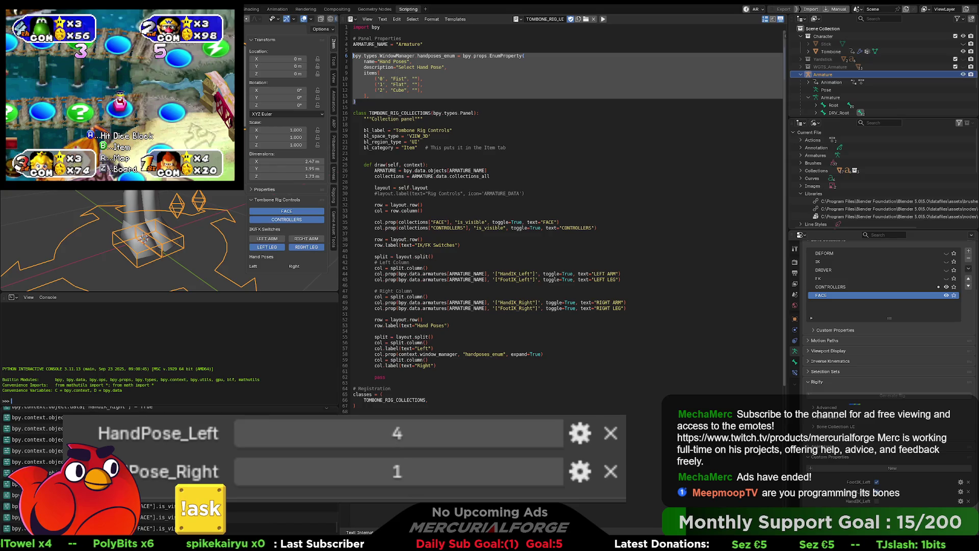
click(396, 72)
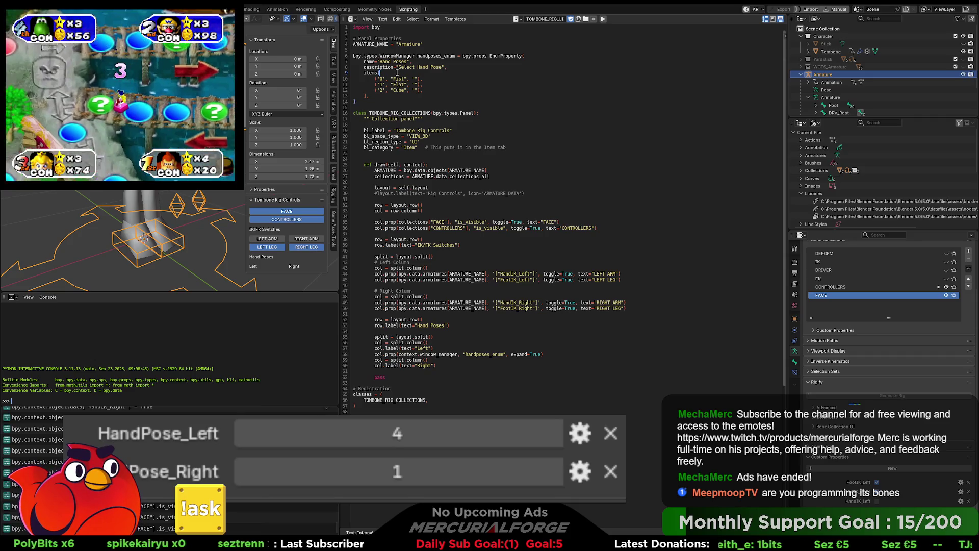
key(Down)
key(Down)
key(Down)
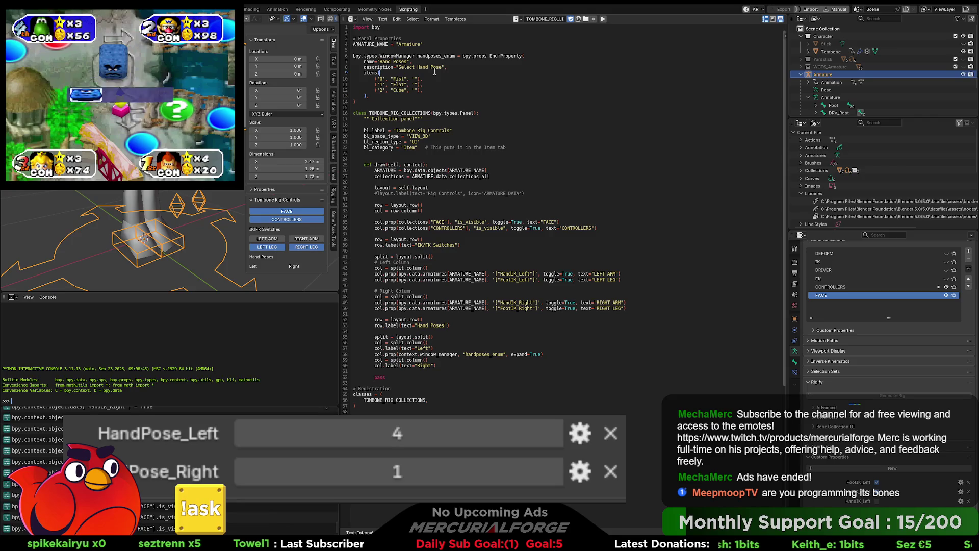
click(603, 19)
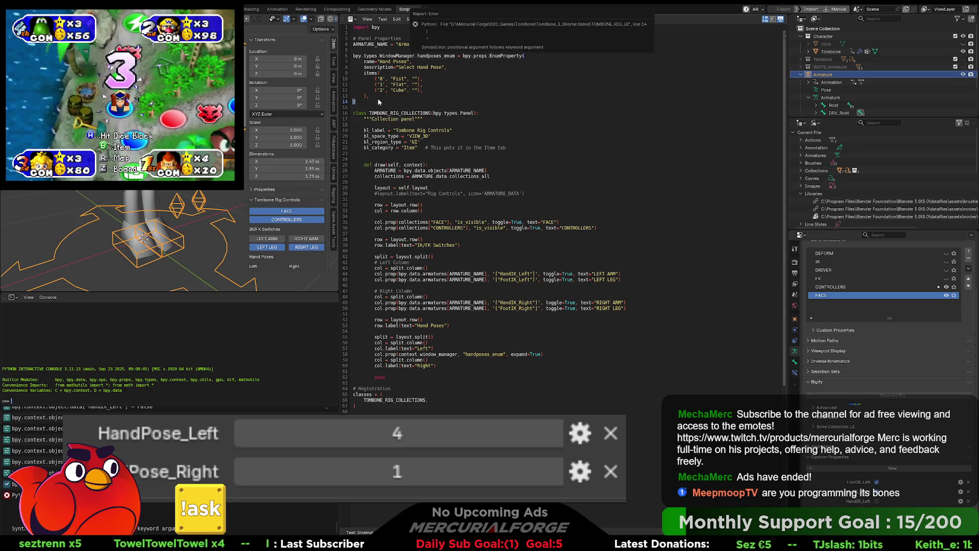
key(Left)
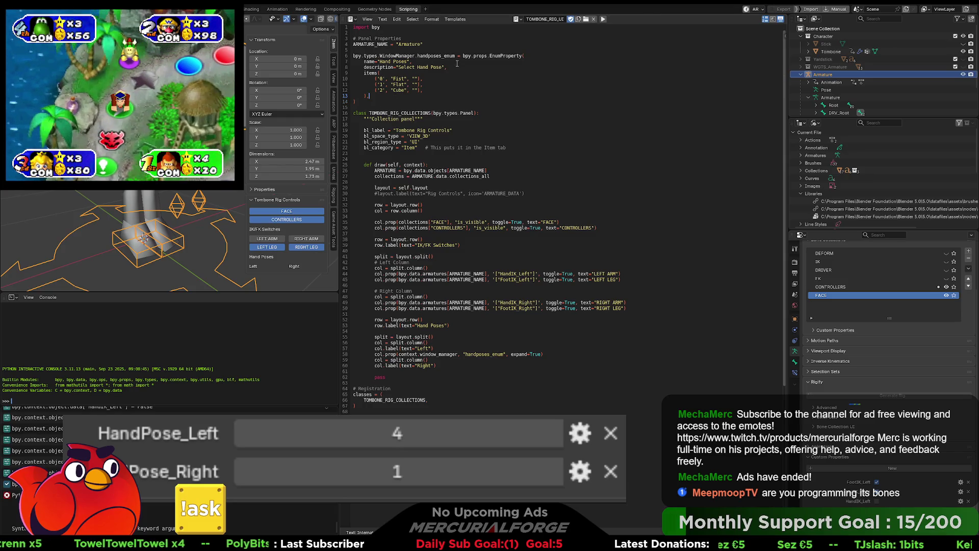
key(BackSpace)
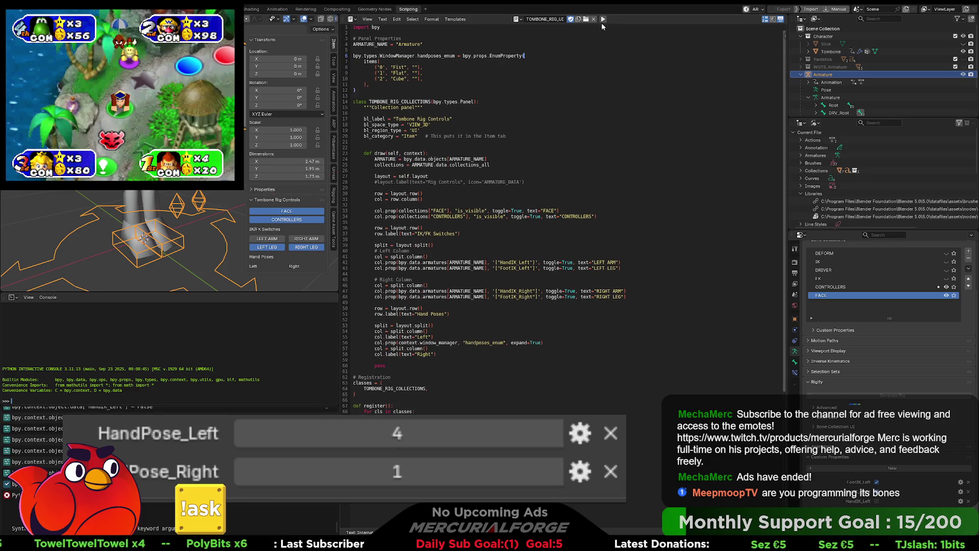
click(602, 19)
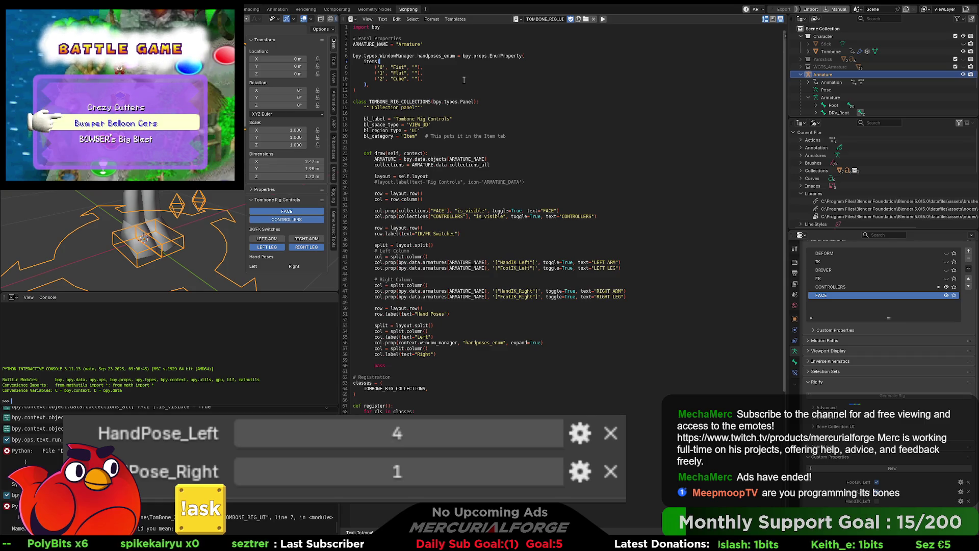
key(Return)
text(name="Hand Poses",     description="Select Hand Pose",)
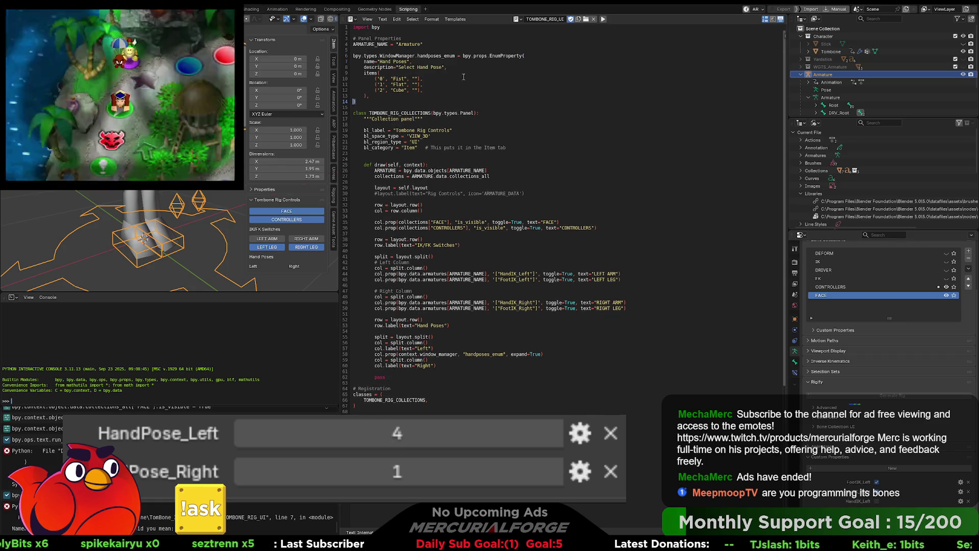
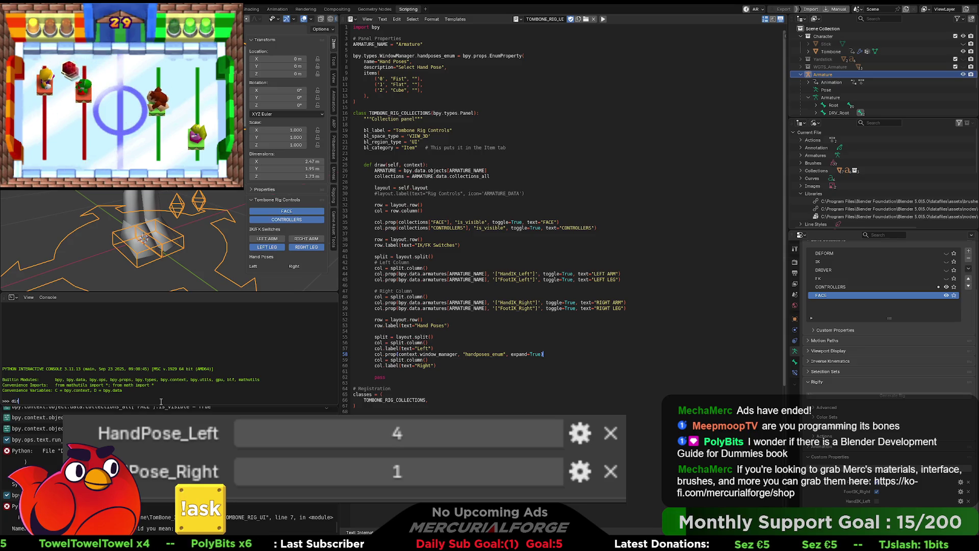
- Run dir() and dir(bpy.props) in the Python Console to list the available names
text(dir())
key(Return)
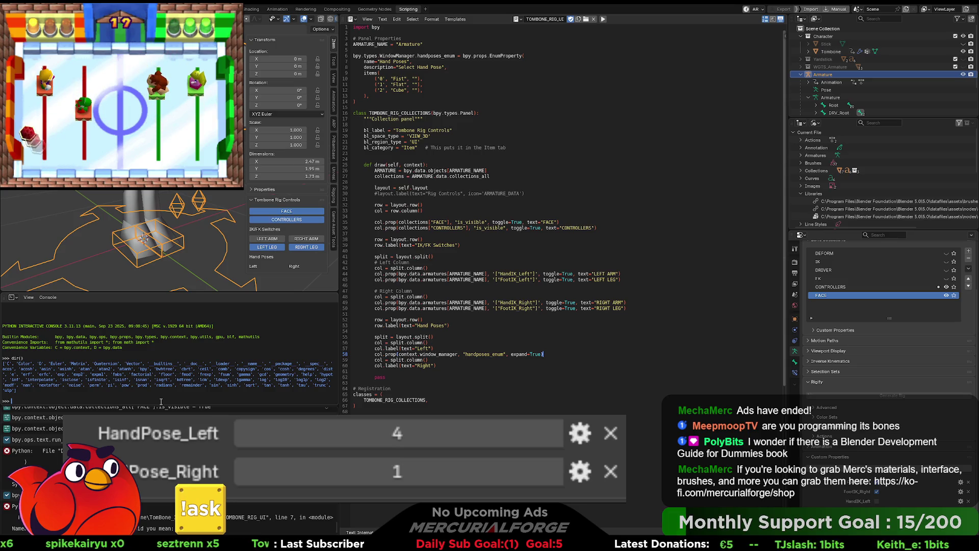
text(dir()
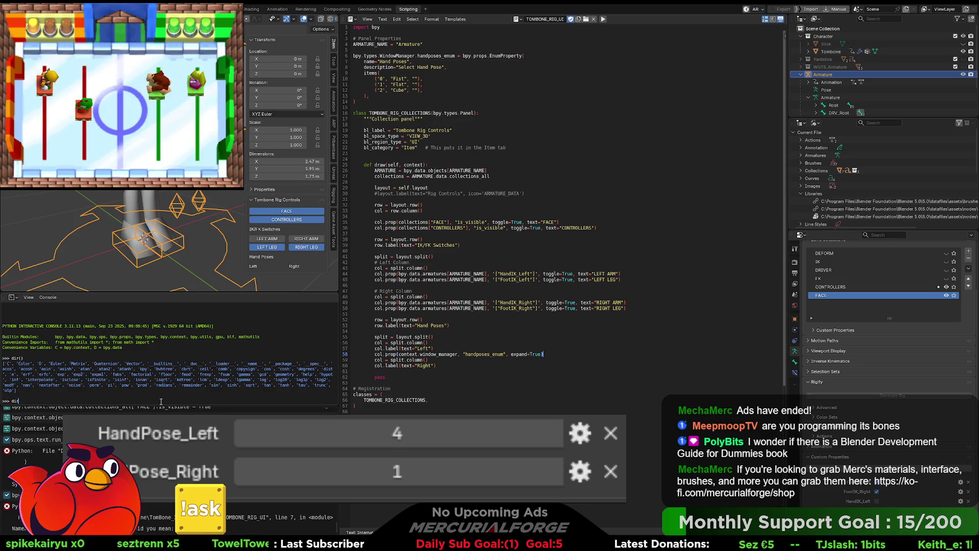
text(bpy.props))
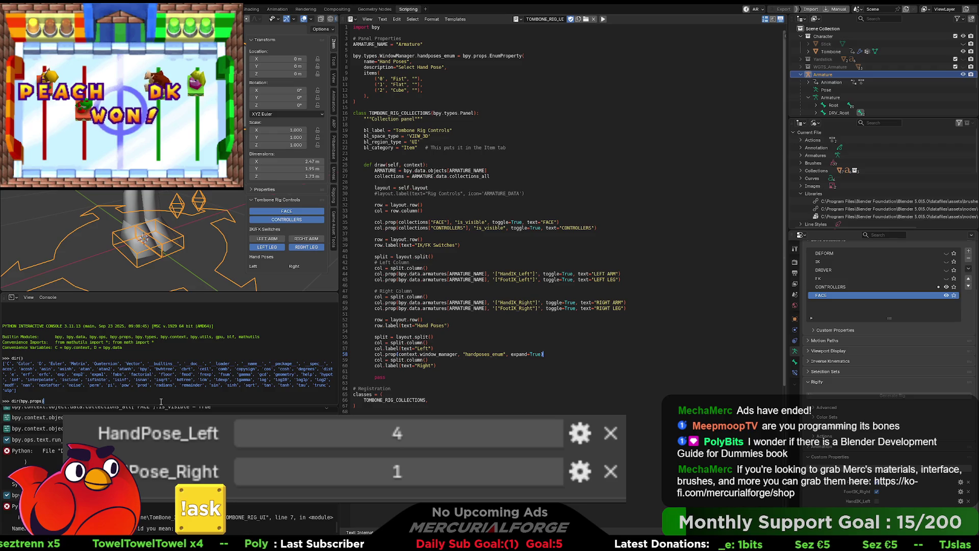
key(Return)
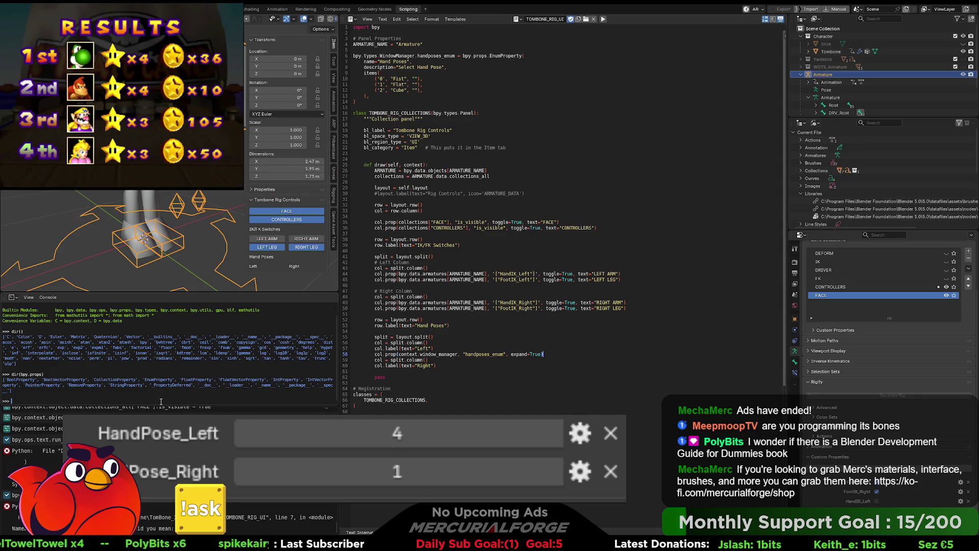
- Evaluate bpy.props and then bpy.props. in the console to inspect the module
text(bpy.p)
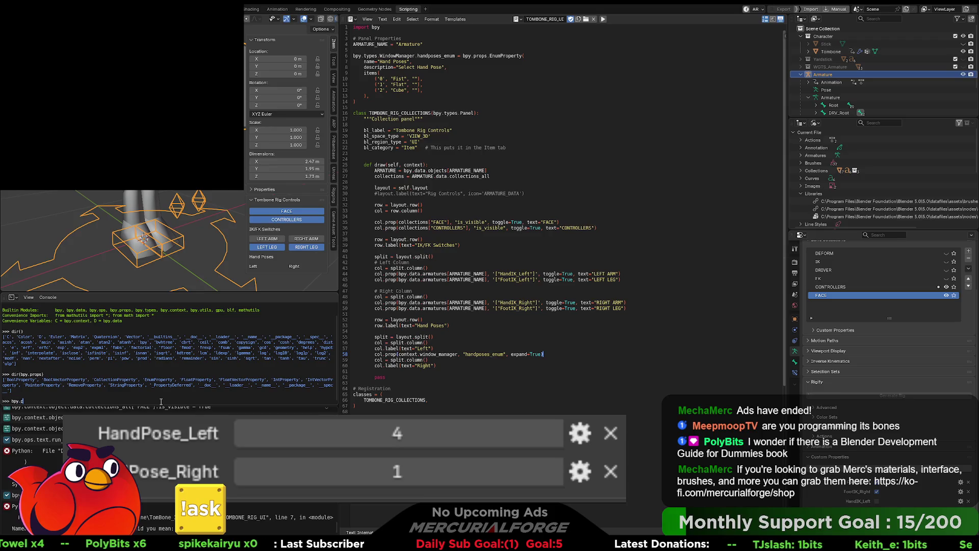
text(rops)
key(Return)
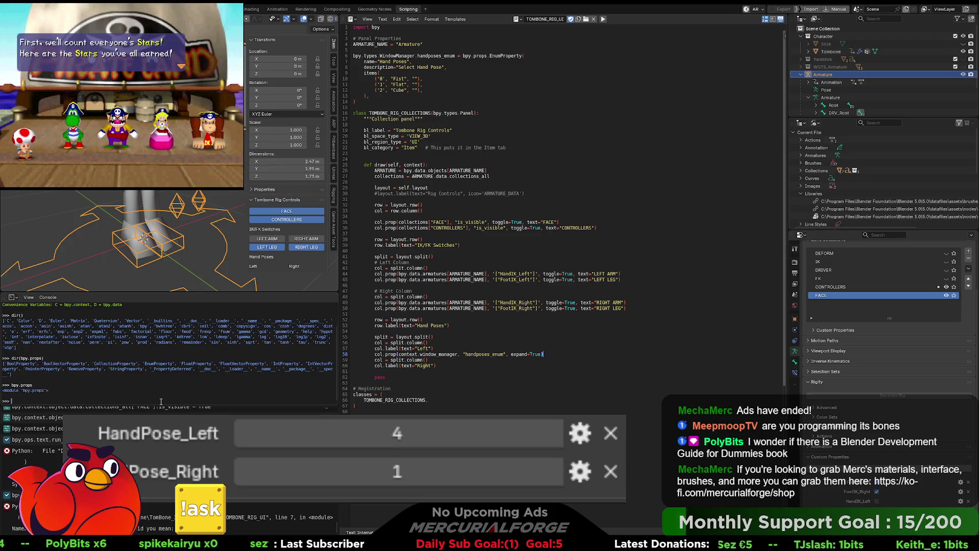
key(Up)
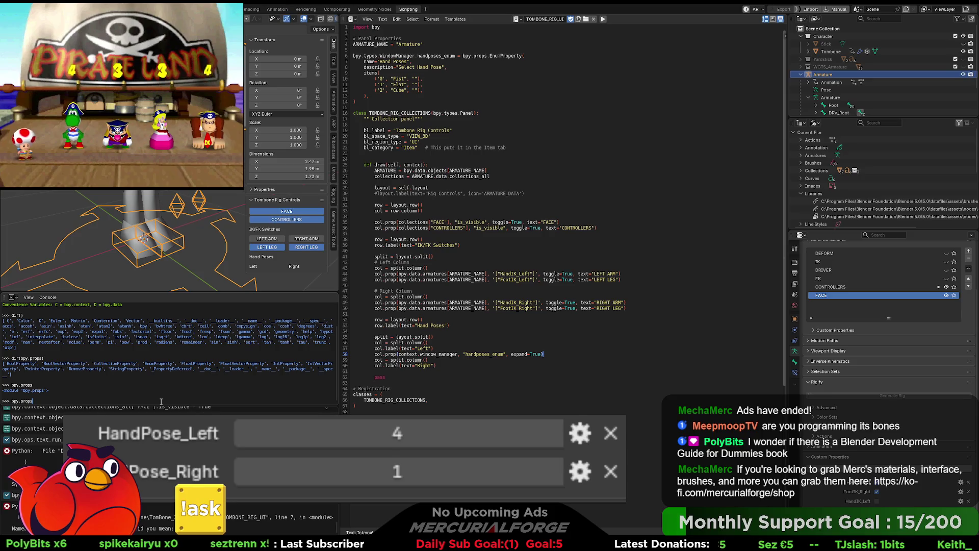
text(.)
key(Return)
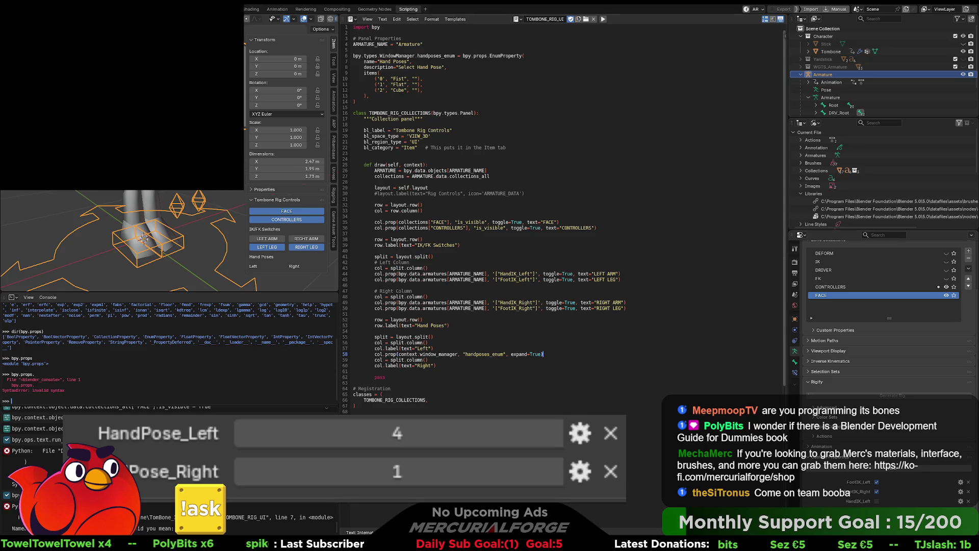
- Re-run the dir(bpy.props) command extended to EnumProperty, which returns an attribute error
key(Up)
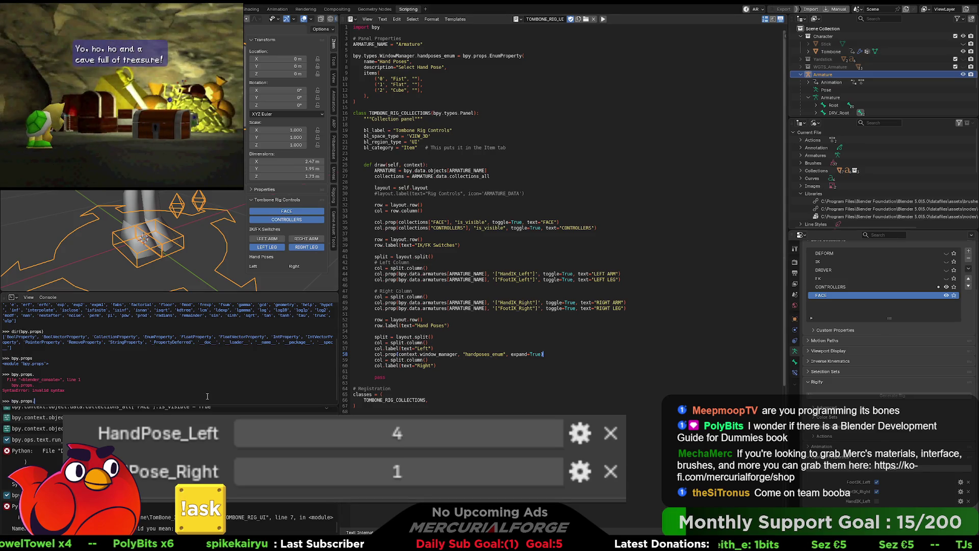
key(Up)
key(Up)
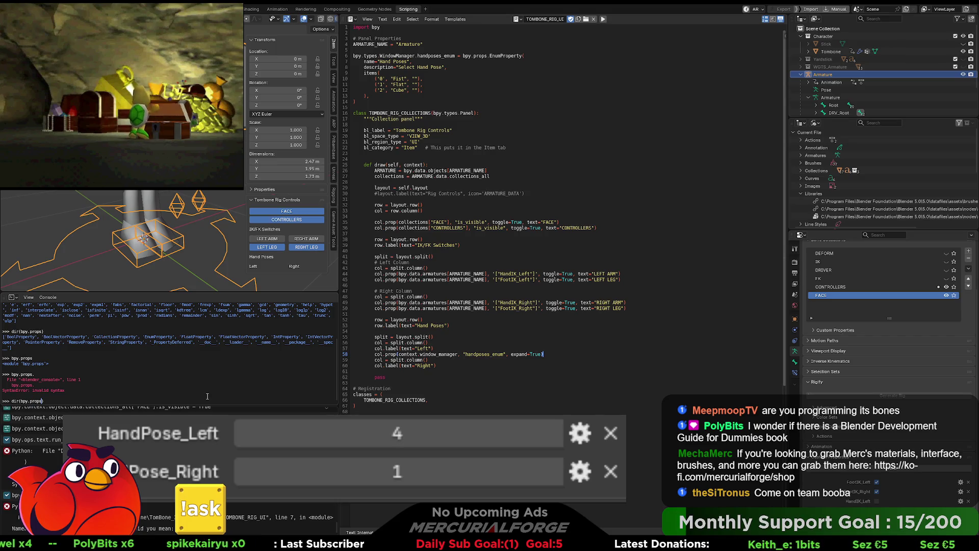
text(.)
text(EnumPro)
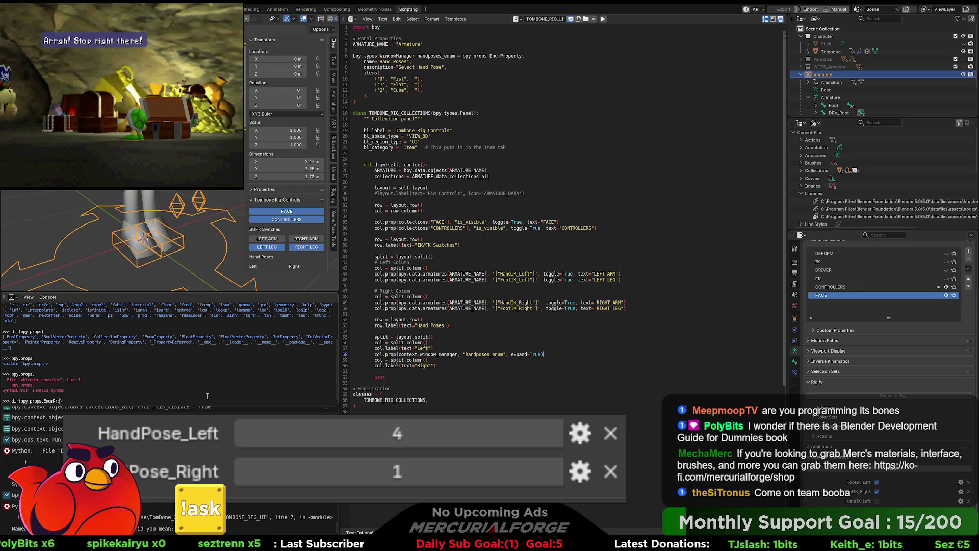
text(erty)
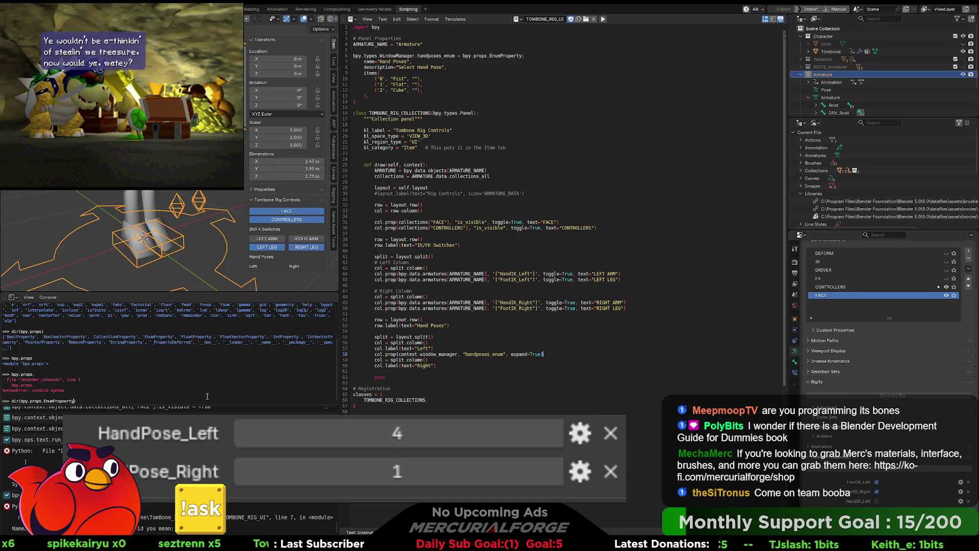
key(Return)
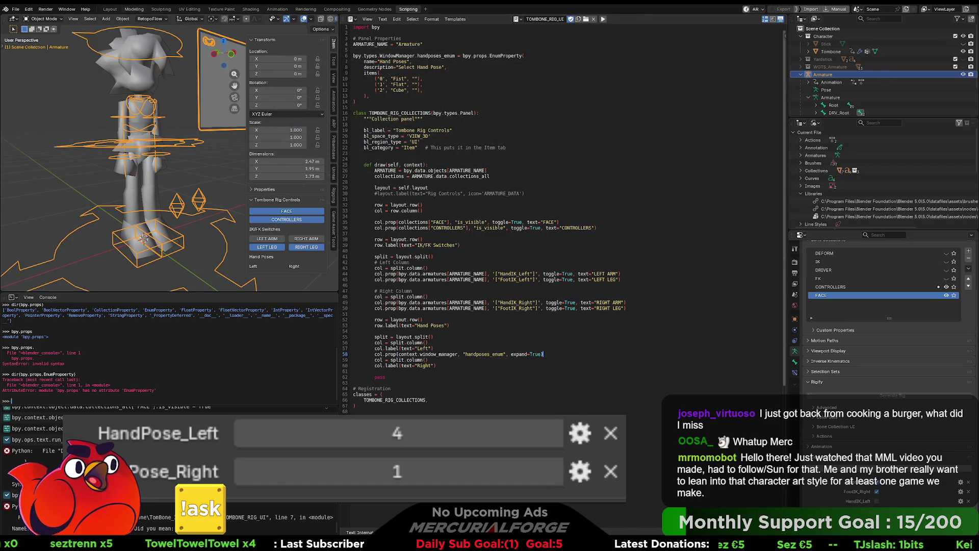
- Switch to the Modeling workspace, face the character and put the armature into Pose Mode
click(134, 8)
mouse_move(453, 186)
middle_down()
mouse_move(436, 184)
mouse_move(410, 216)
middle_up()
key(ctrl+Tab)
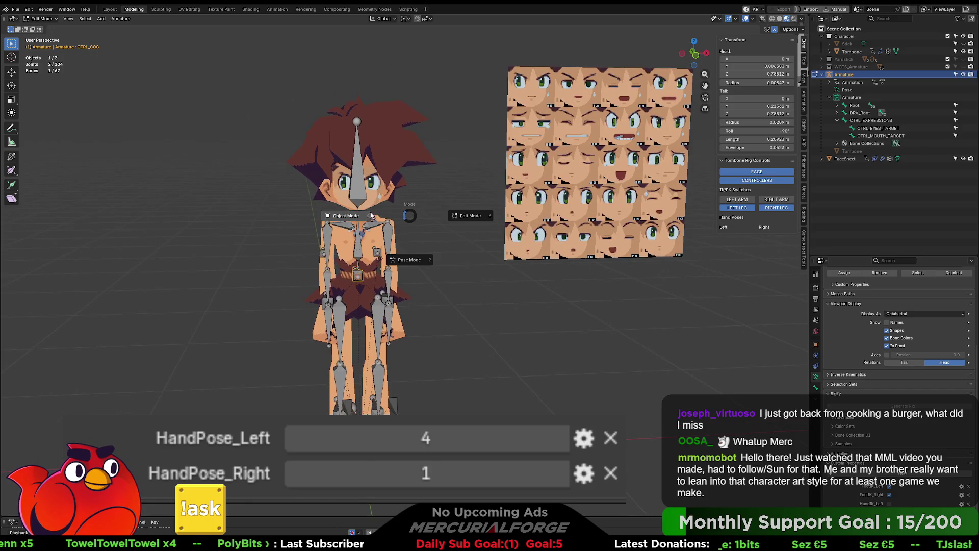
click(404, 253)
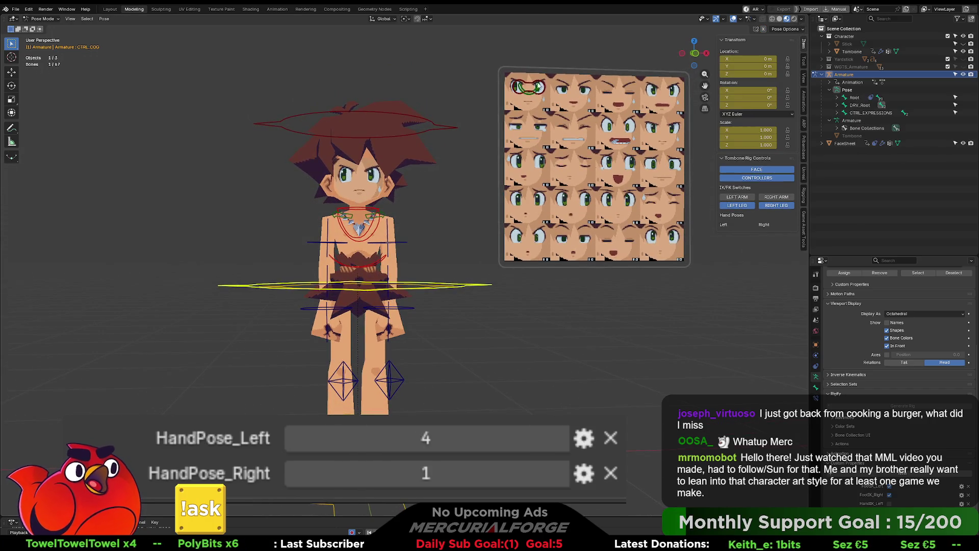
- Move CTRL_EYES_TARGET and CTRL_MOUTH_TARGET onto different cells of the face sheet
click(536, 93)
key(g)
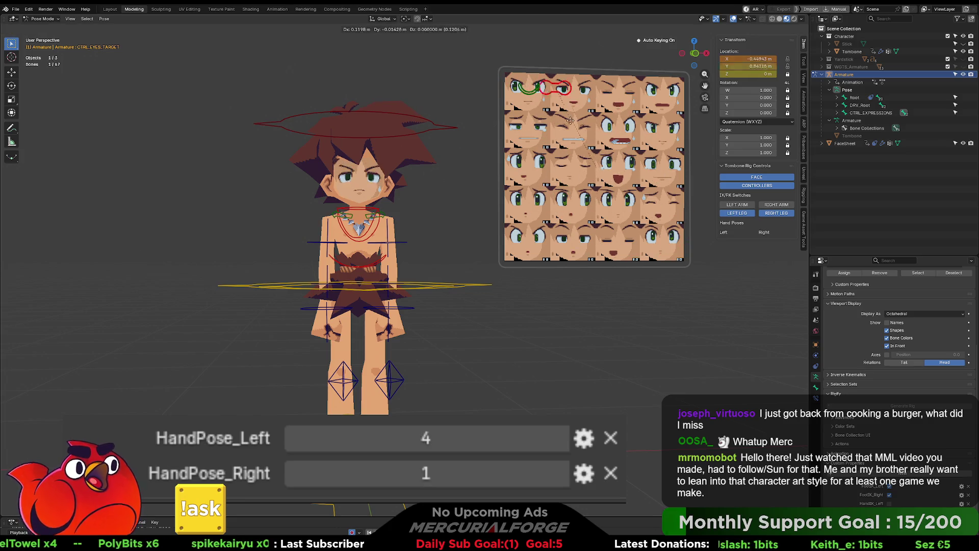
click(640, 161)
click(527, 91)
key(g)
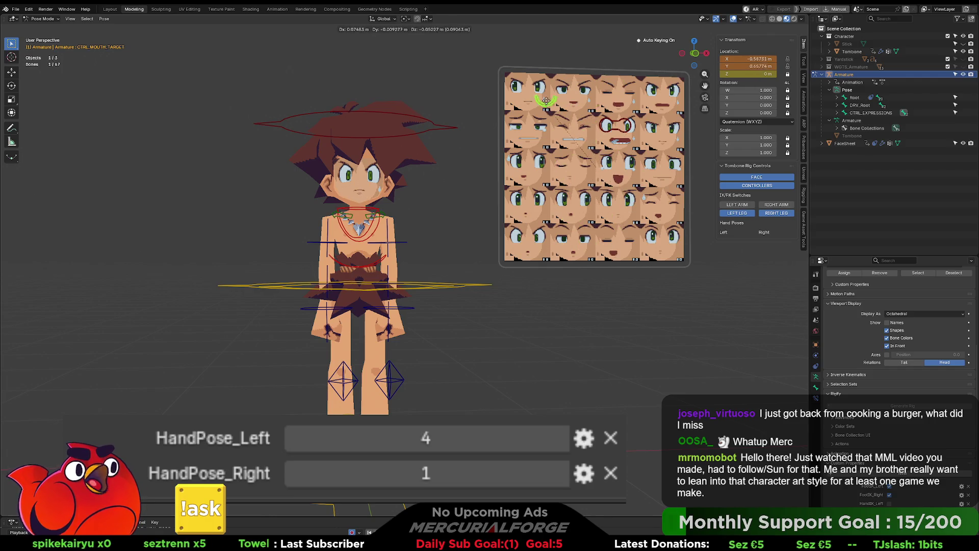
click(619, 96)
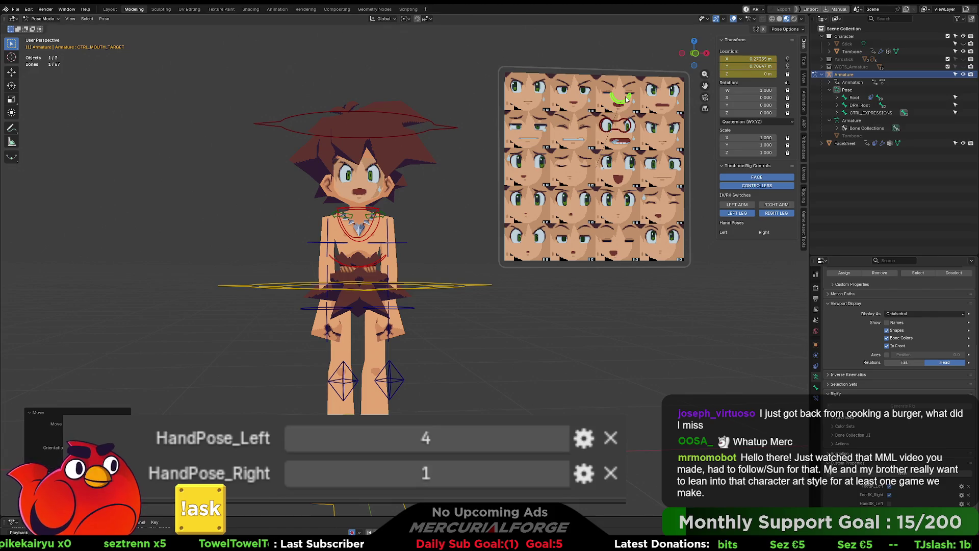
- Move the eye and mouth controls back to the face sheet's top-left cell
click(629, 130)
key(g)
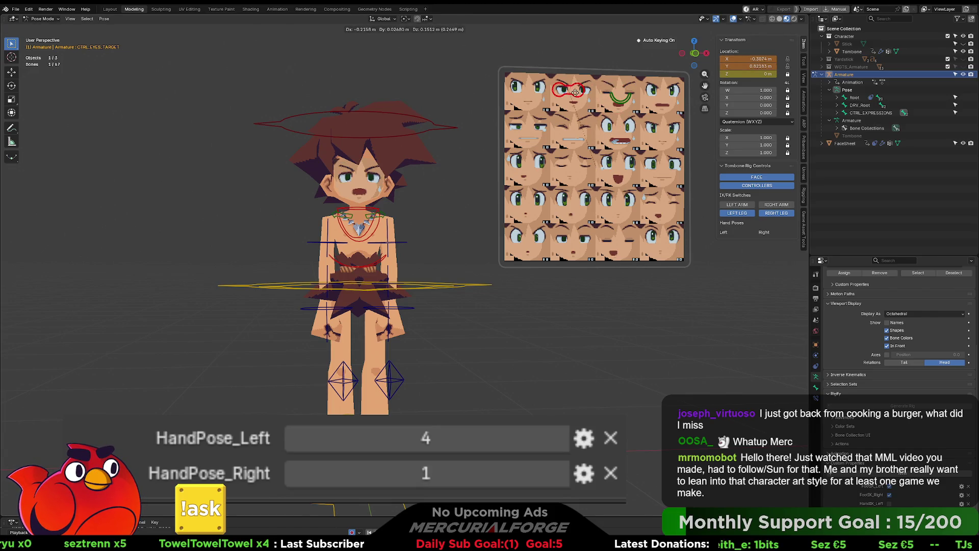
click(540, 92)
click(619, 96)
key(g)
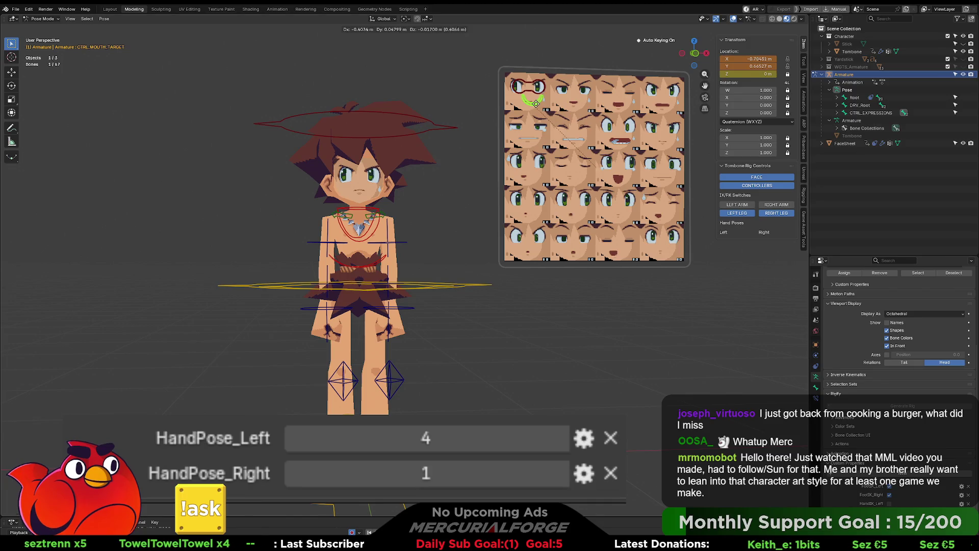
click(530, 99)
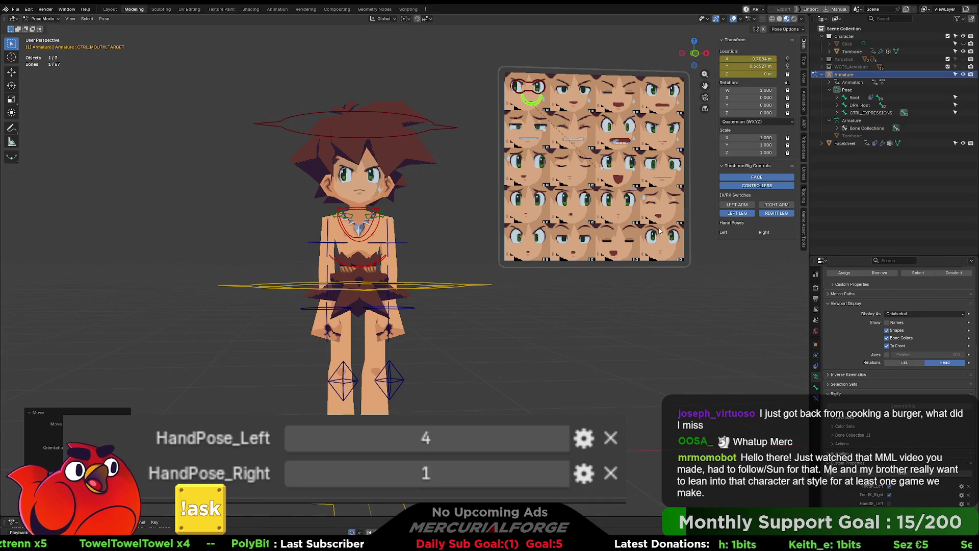
- Test an arm IK/FK switch, undo it, and return to the Scripting workspace
click(737, 204)
click(775, 205)
key(ctrl+z)
key(ctrl+z)
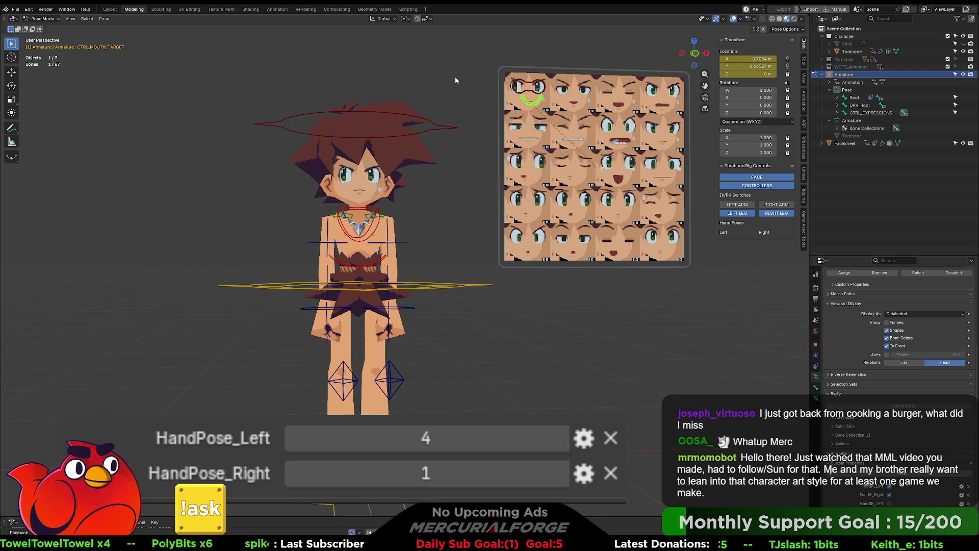
click(405, 9)
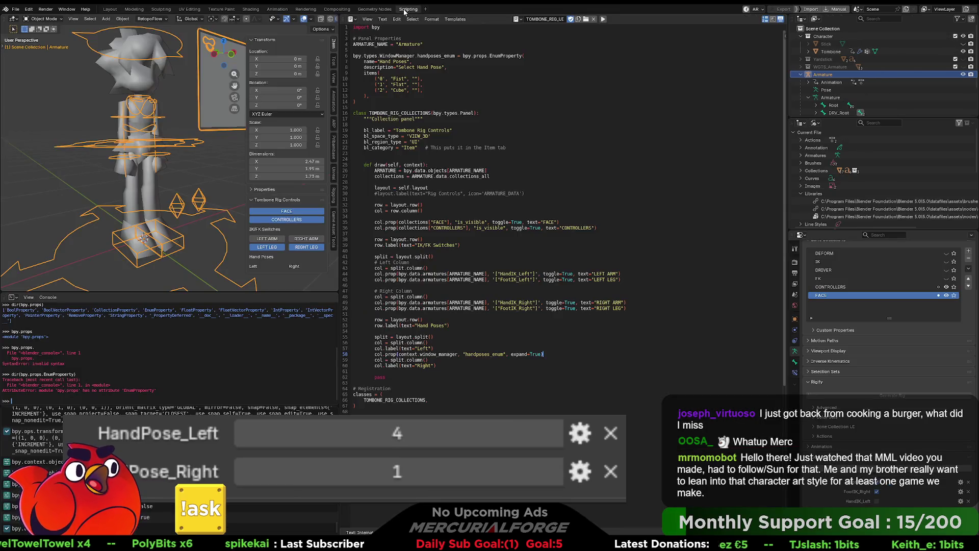
click(512, 213)
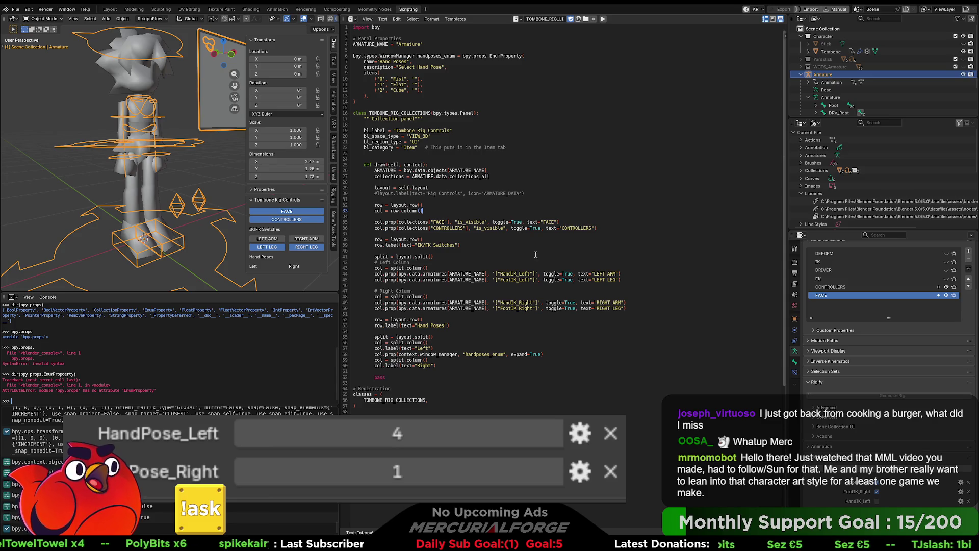
click(565, 355)
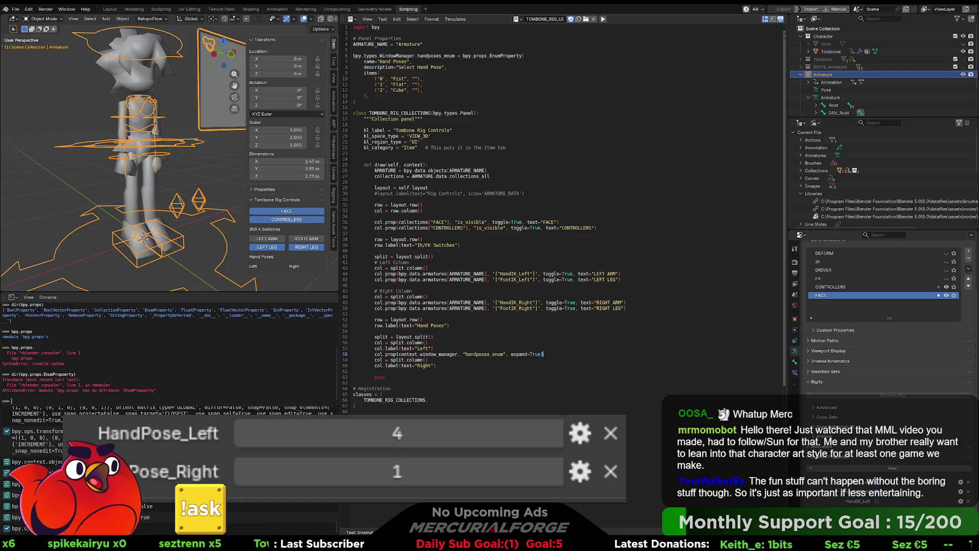
mouse_move(591, 104)
mouse_down()
mouse_move(388, 75)
mouse_move(353, 55)
mouse_up()
- Delete the selected handposes_enum EnumProperty block and move to the end of line 50
key(BackSpace)
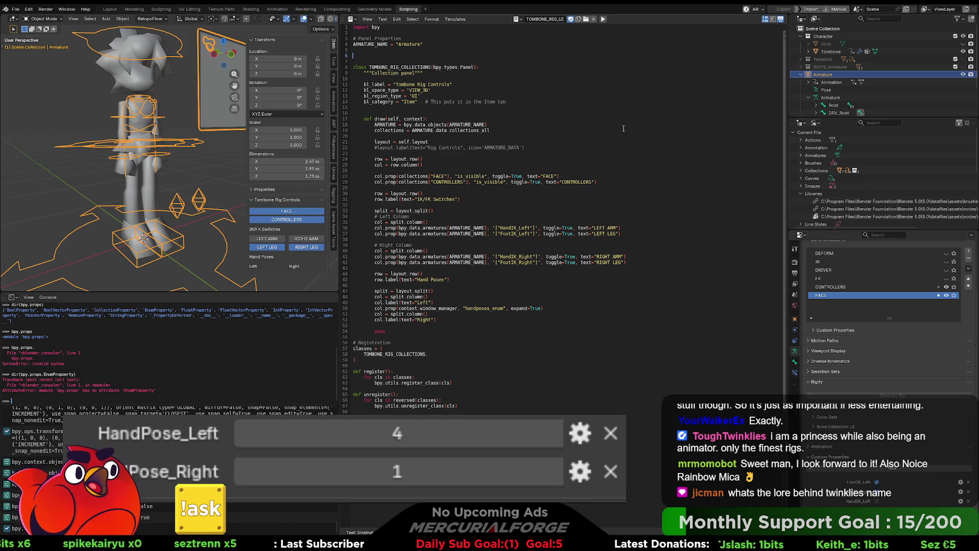
click(554, 308)
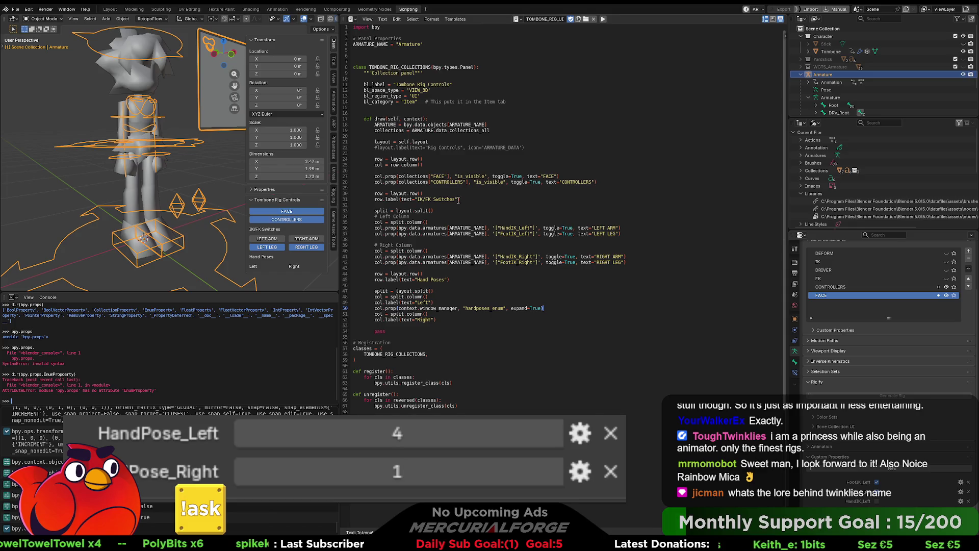
- On empty line 6, begin typing 'class TOMBONE_RIG_OT_Set_Hand_Value', fixing typos along the way
click(427, 57)
text(class)
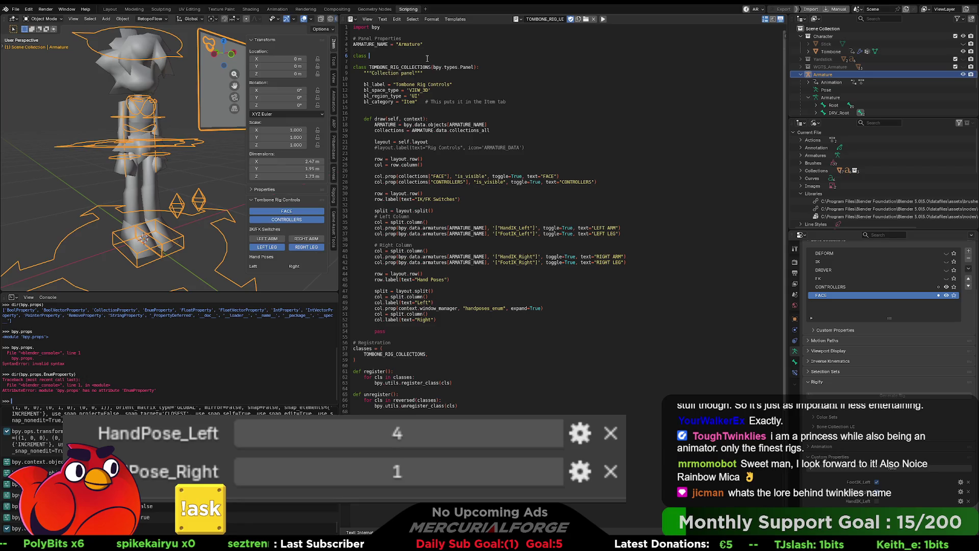
text(TOMBONE_)
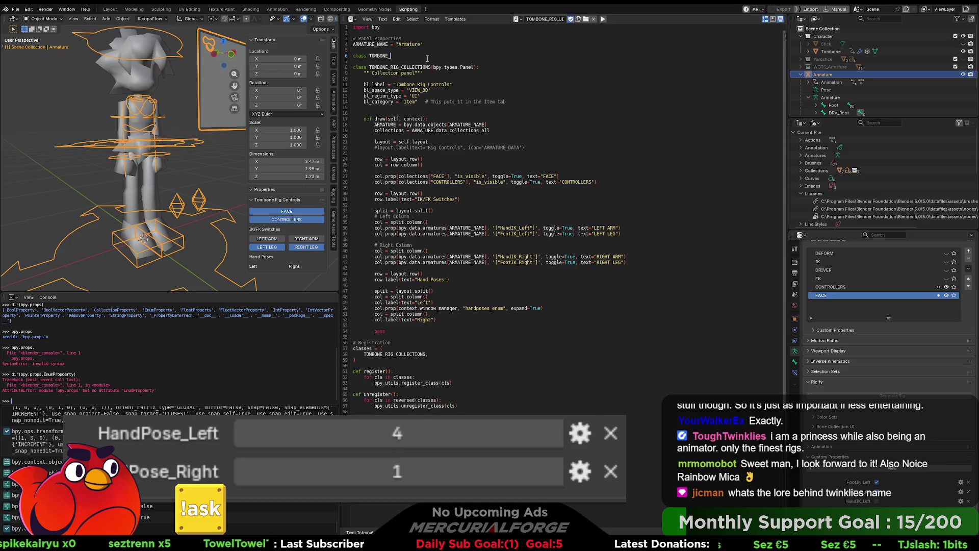
text(RI)
text(RIG_)
text(OT)
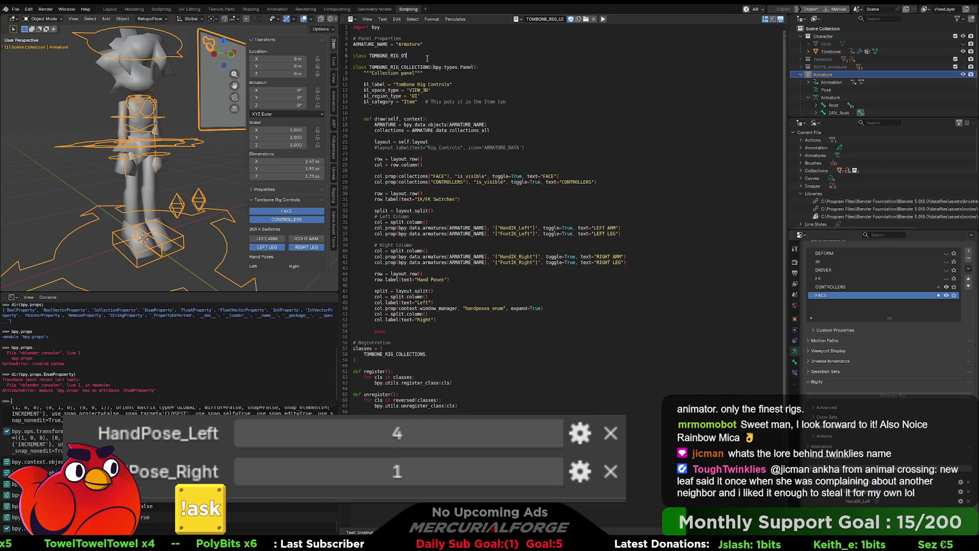
text(SetHa)
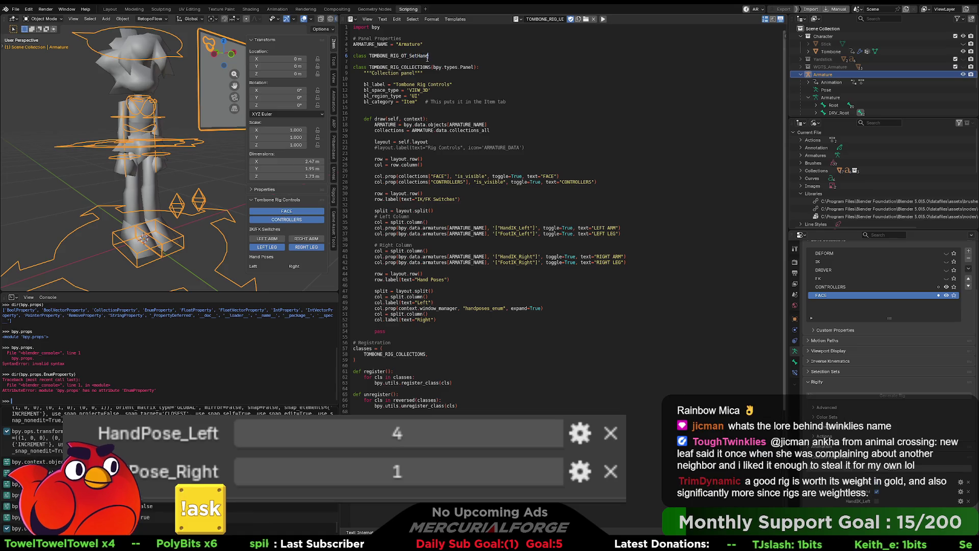
key(BackSpace)
key(BackSpace)
text(andValu)
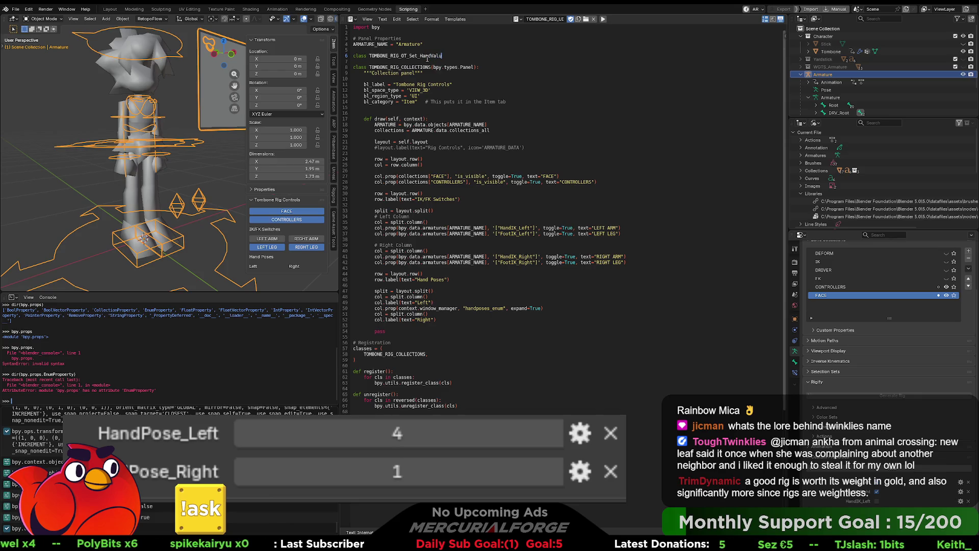
key(BackSpace)
key(BackSpace)
key(BackSpace)
key(BackSpace)
text(_Val)
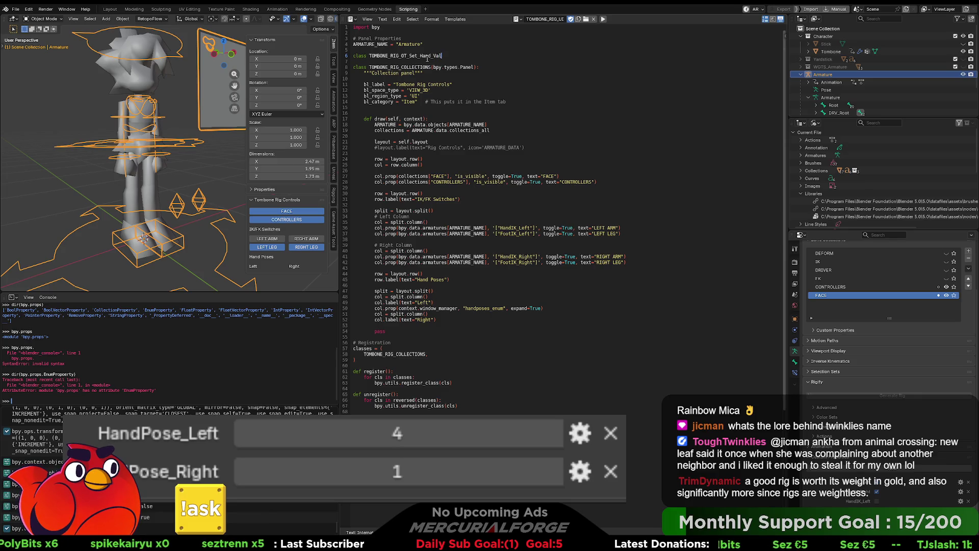
text(ue)
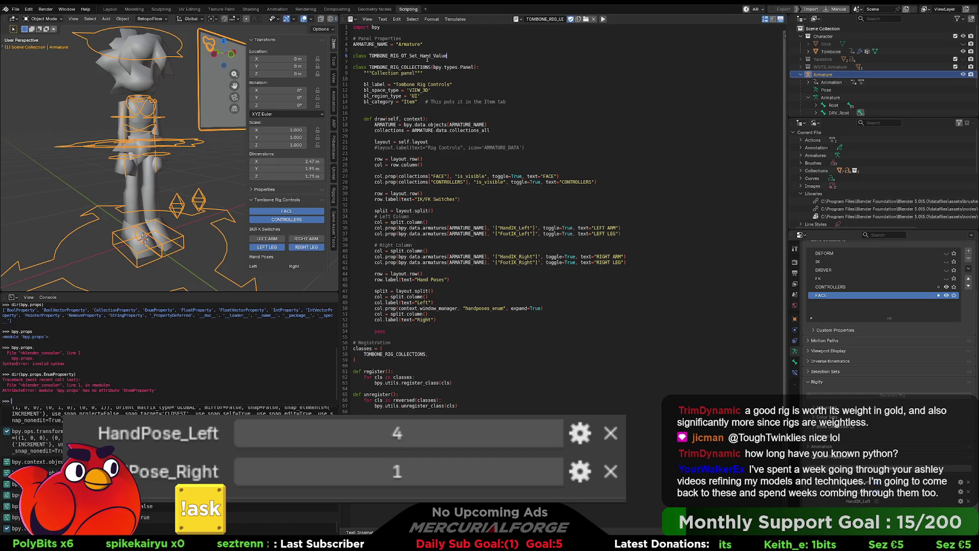
- Append the base class '(bpy.types.Operators):' to the TOMBONE_RIG_OT_Set_Hand_Value declaration
text((bpy)
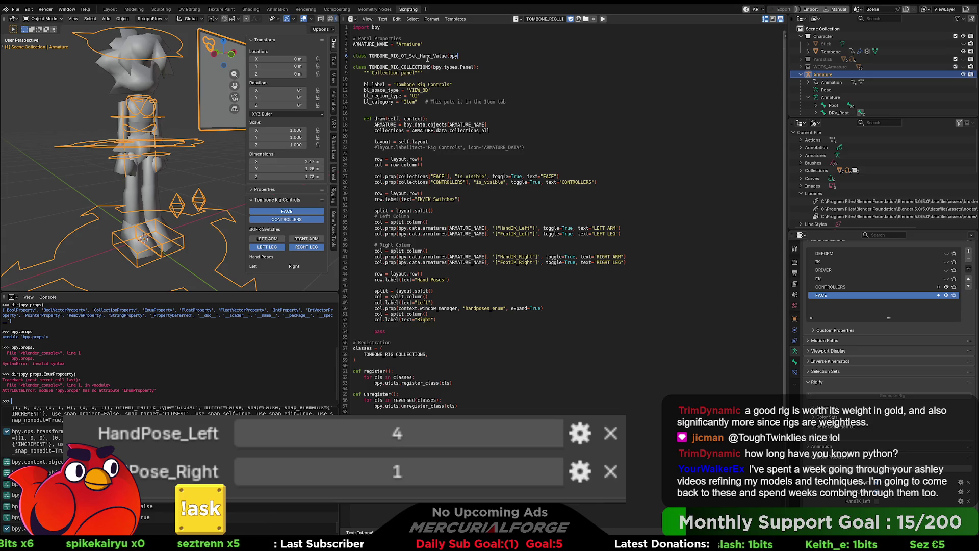
text(.types.)
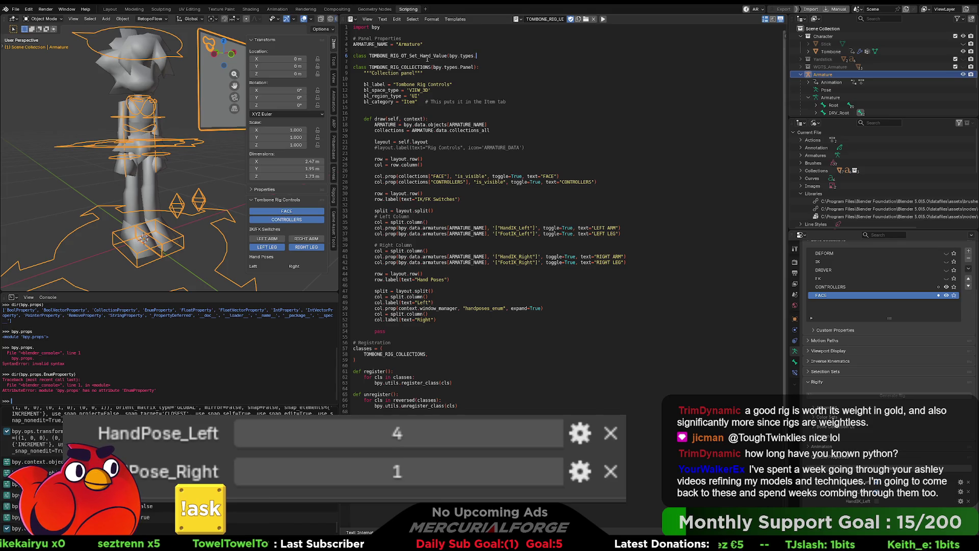
text(Operators)
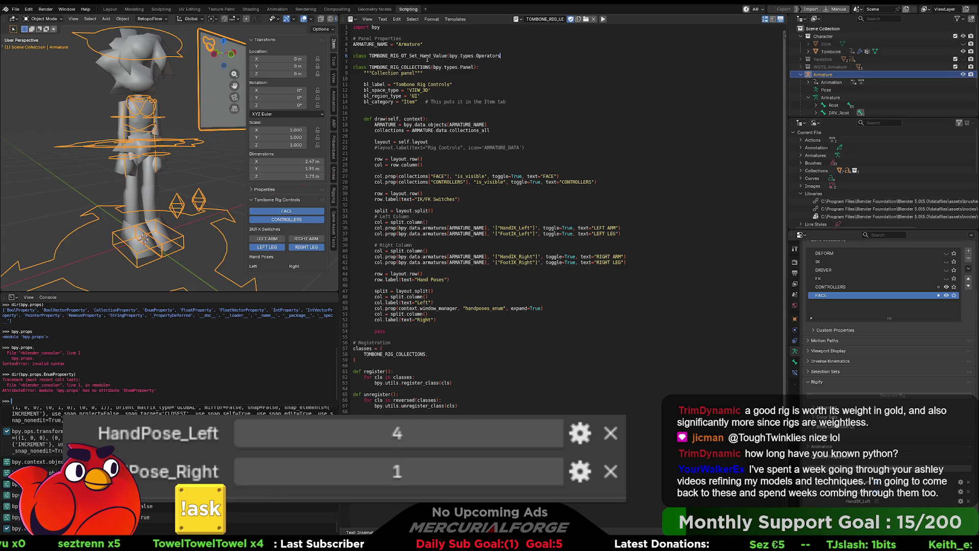
text():)
- End the operator class declaration line and start its body on a new line
key(Return)
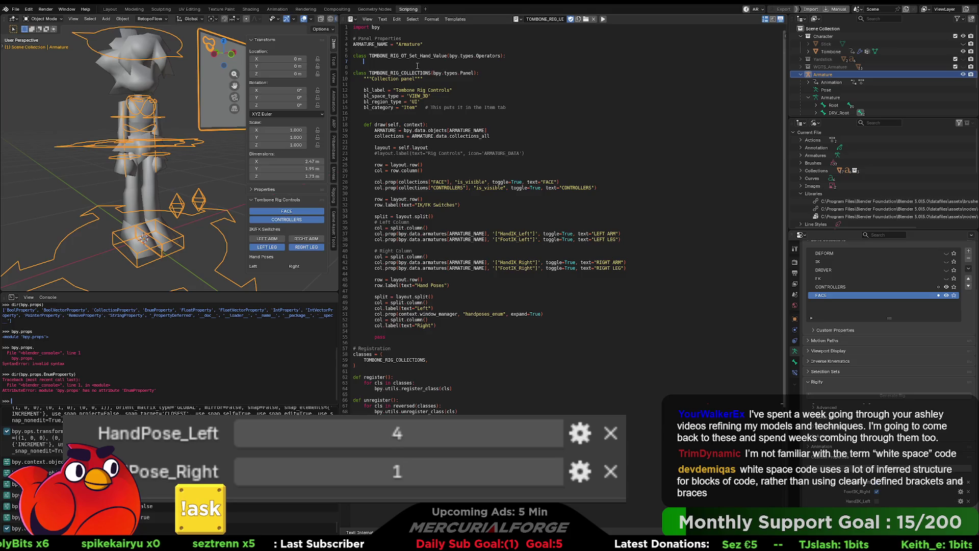
- Below the import line, add the declaration 'class MyClass : MyParentClass'
ctrl+scroll(418, 65, up, 10)
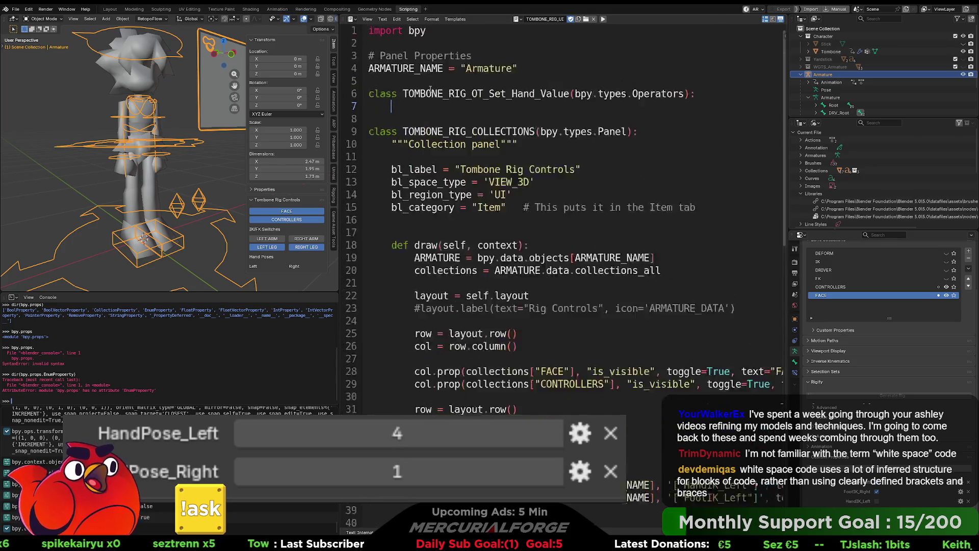
ctrl+scroll(457, 116, down, 3)
ctrl+scroll(510, 34, up, 3)
click(510, 35)
key(Return)
key(Return)
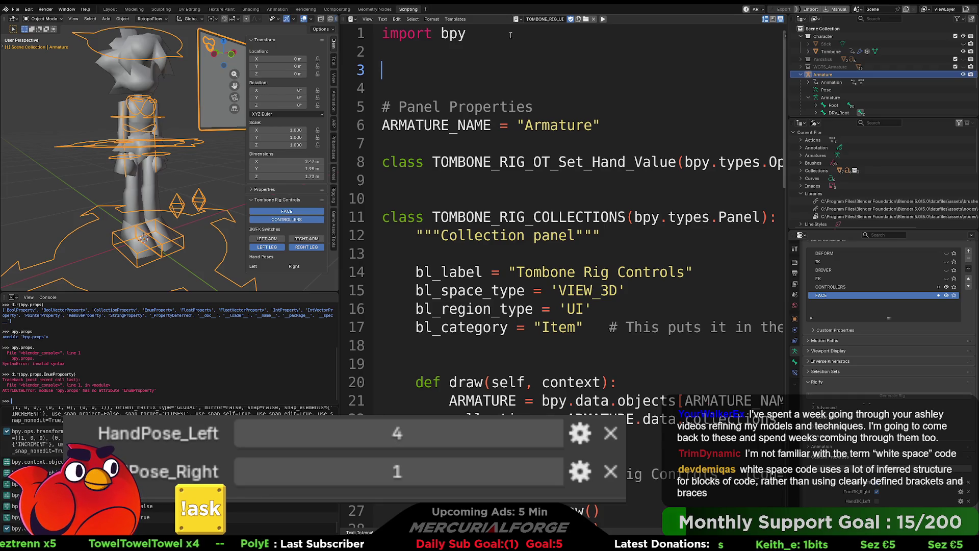
text(clas)
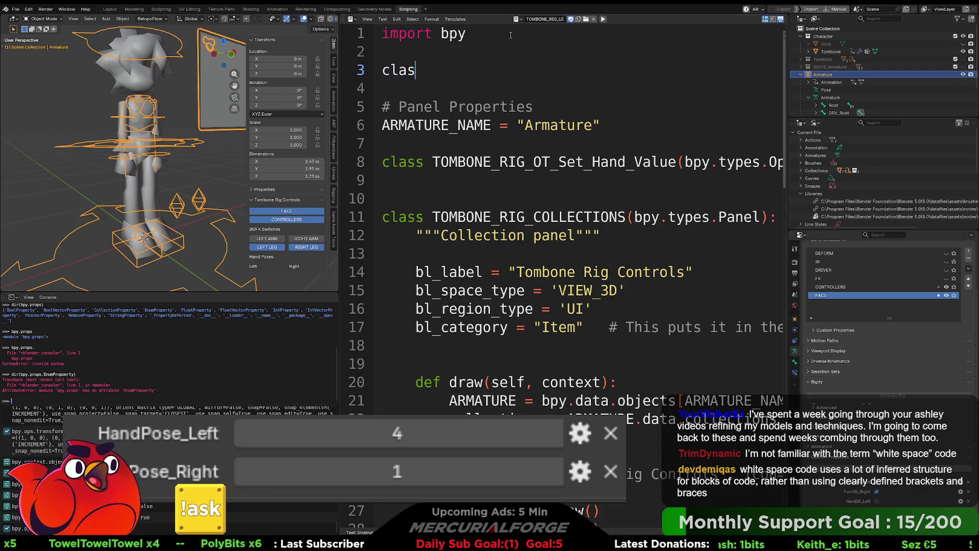
text(s MyClass )
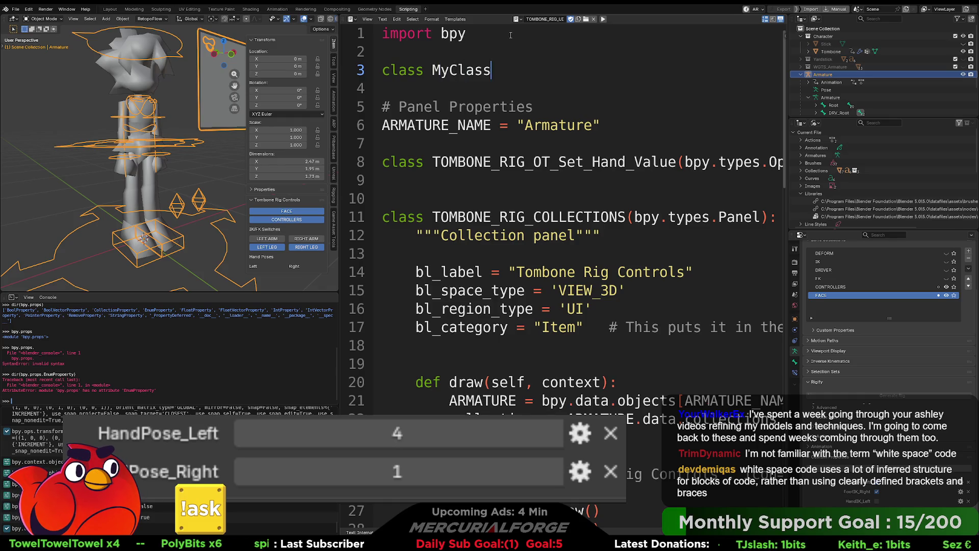
text( : )
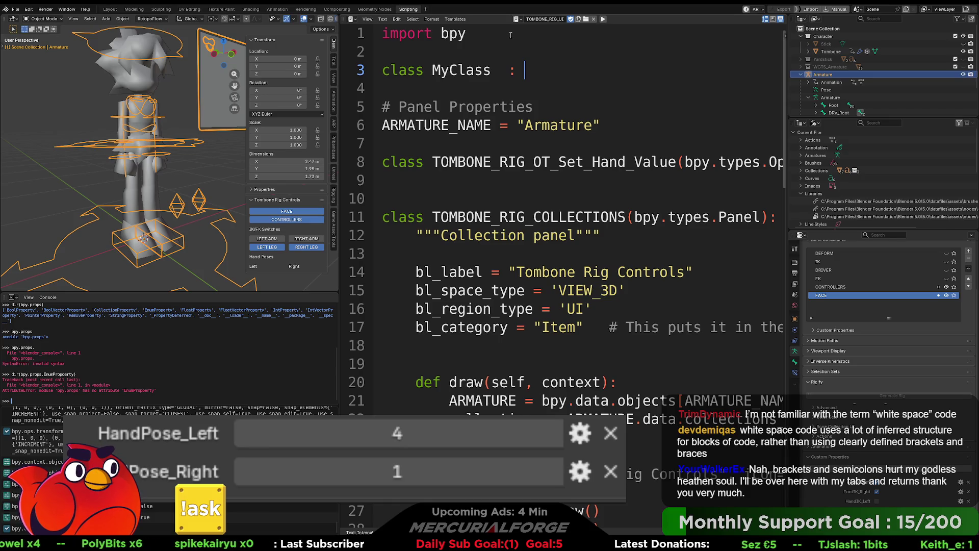
text(MySup)
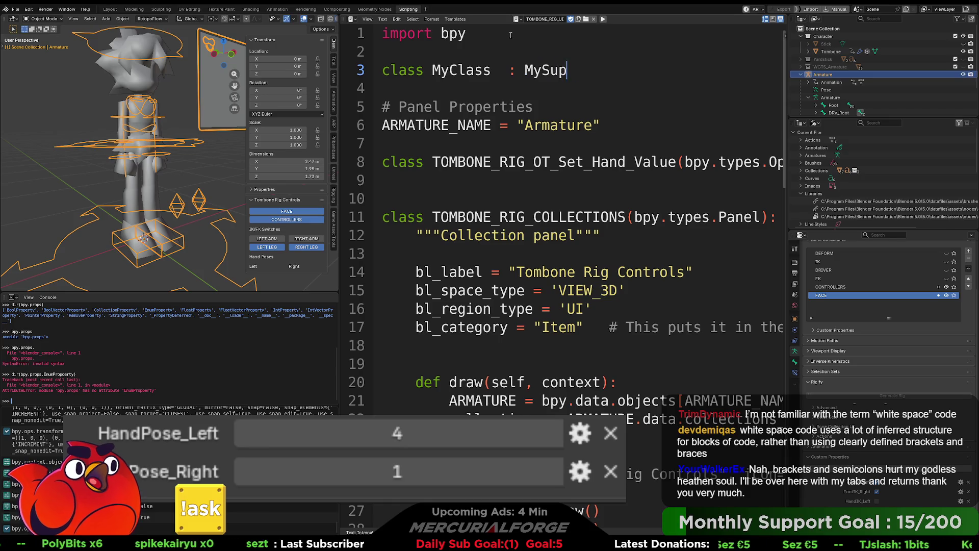
key(BackSpace)
key(BackSpace)
key(BackSpace)
text(ParentClass)
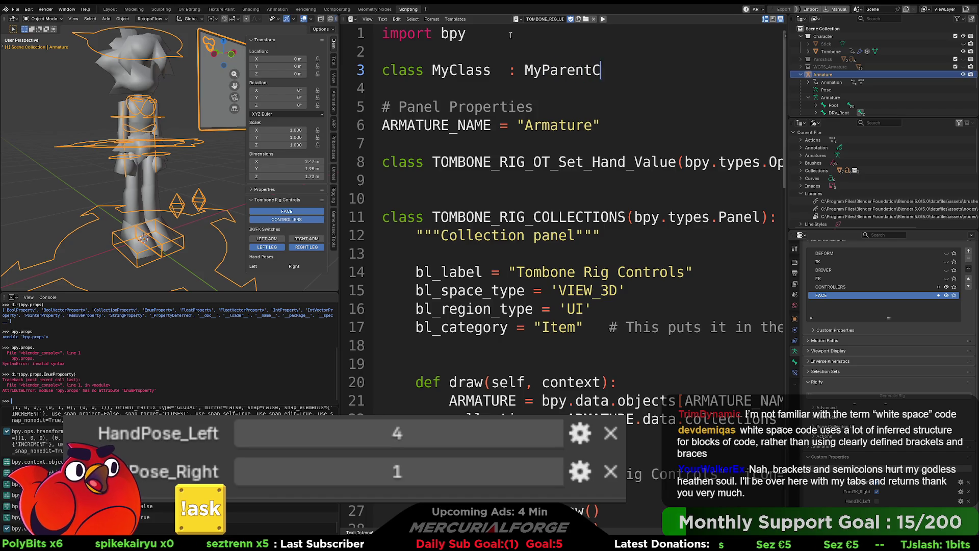
- Give MyClass a brace-enclosed body containing 'int MyValue = 3;'
key(Return)
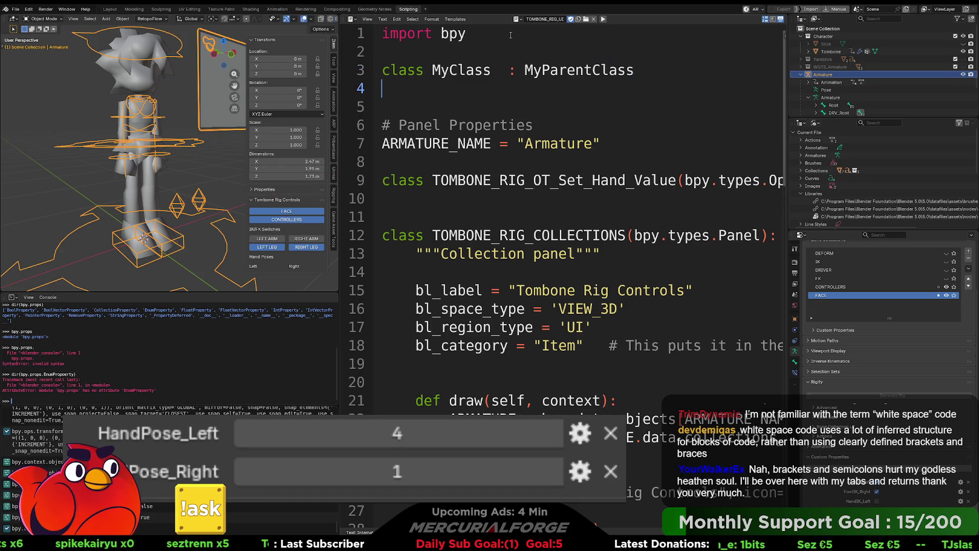
text({)
key(Return)
text(})
key(Left)
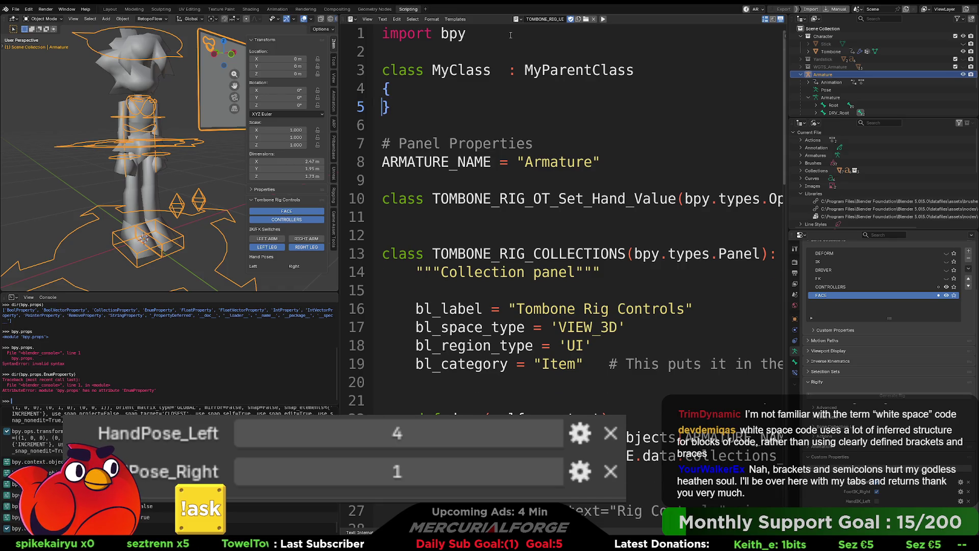
key(Return)
key(Up)
key(Tab)
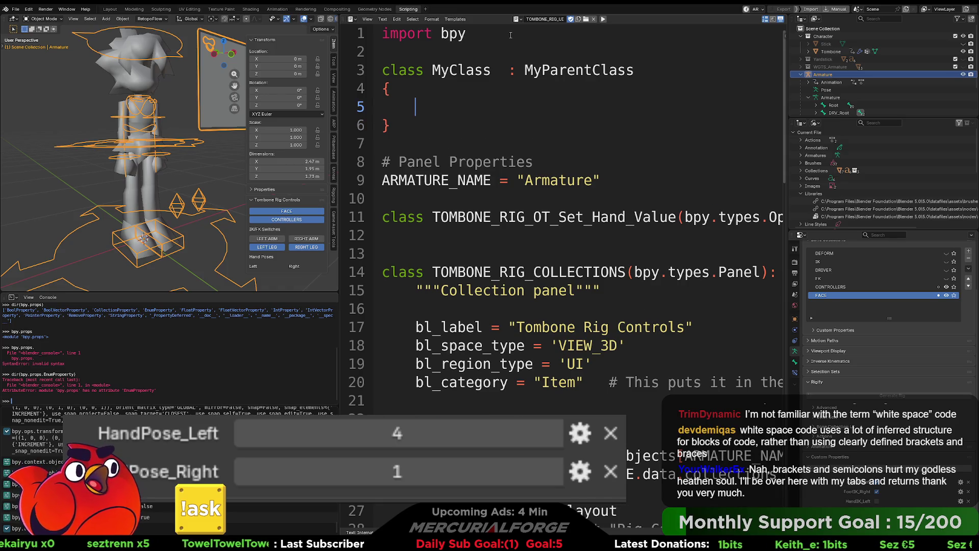
text(int =)
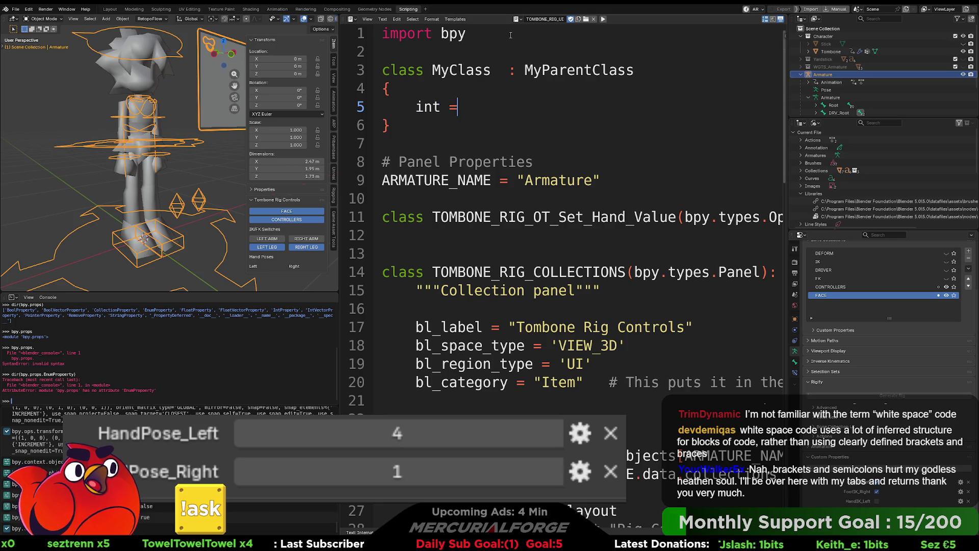
key(BackSpace)
text(MyValue)
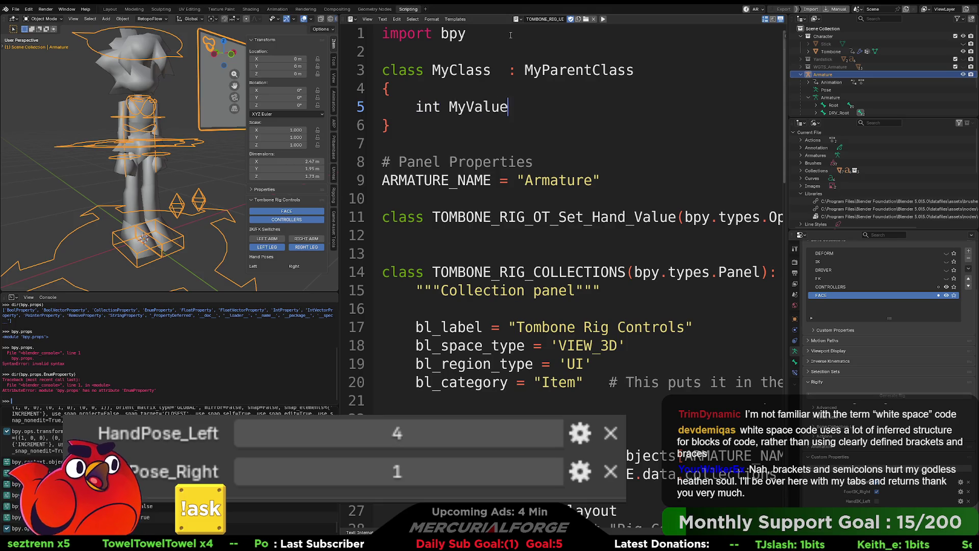
text( = 3;)
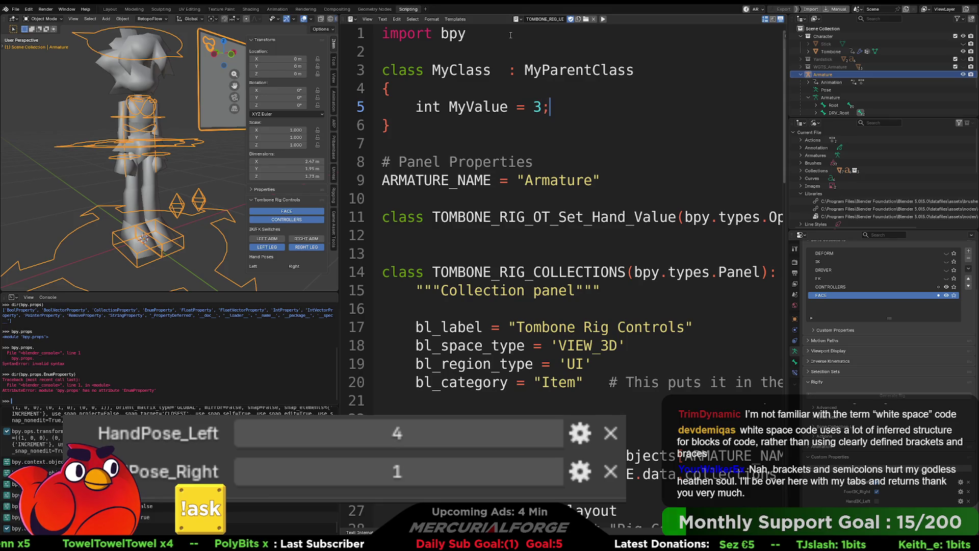
key(Return)
key(Return)
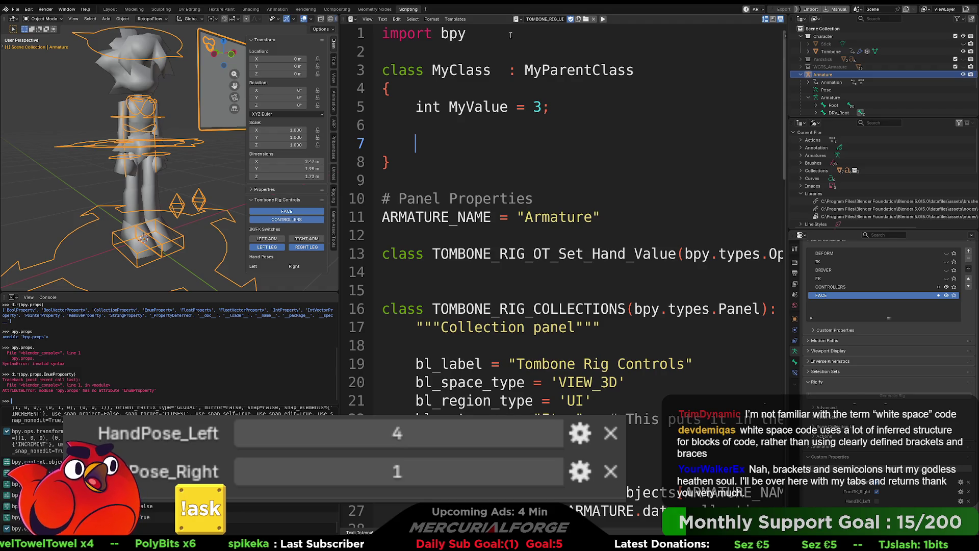
- Add 'void MyFunction(int TheInValue)' with its own braces inside the class
text(void MyFunction()
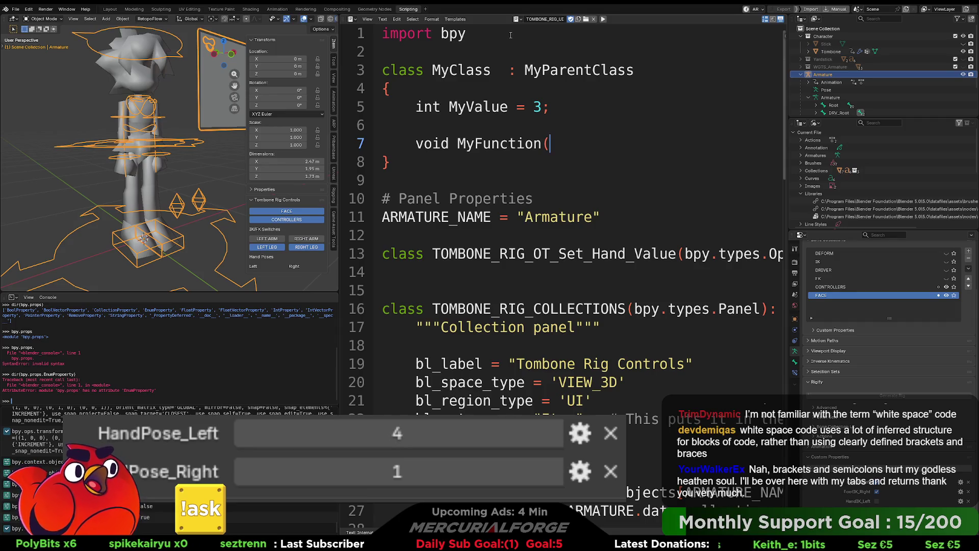
text(int TheInVa)
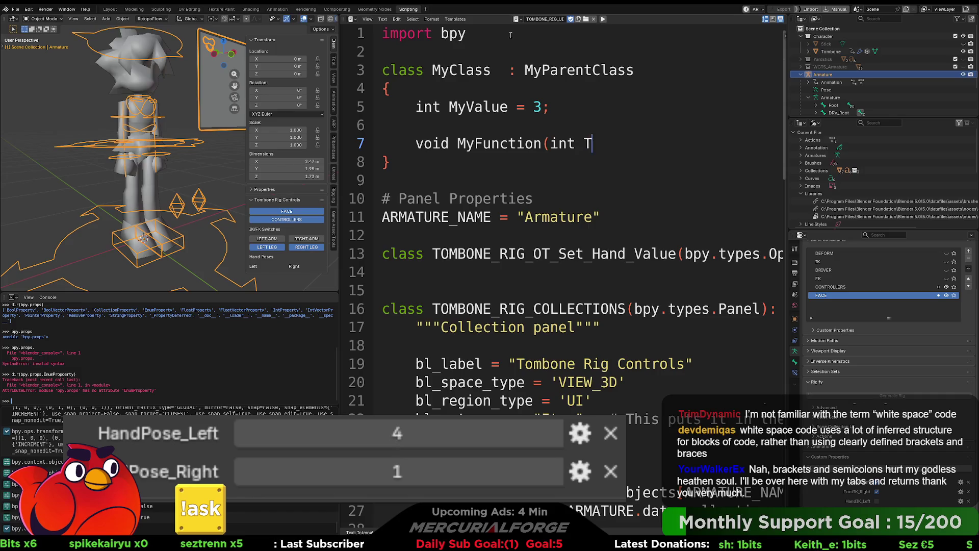
text(lue)
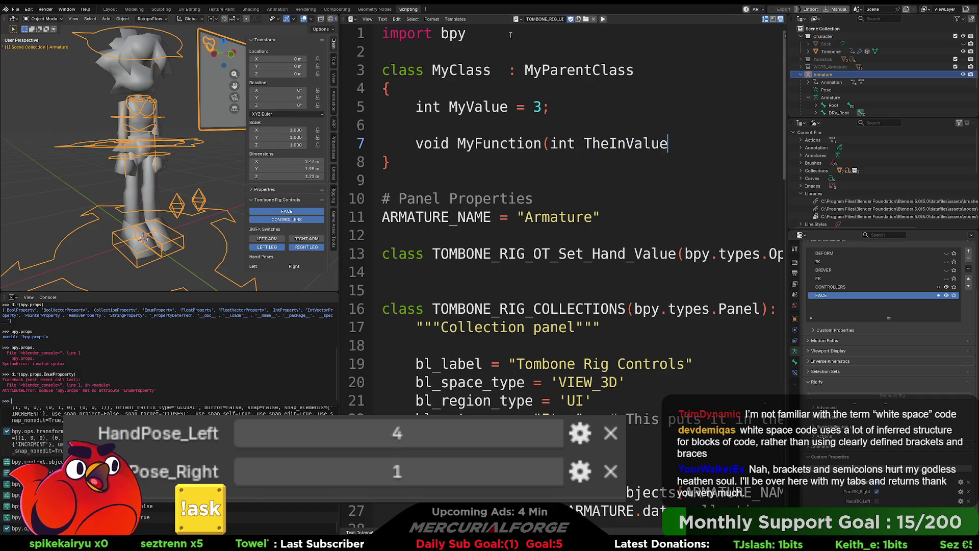
text())
key(Return)
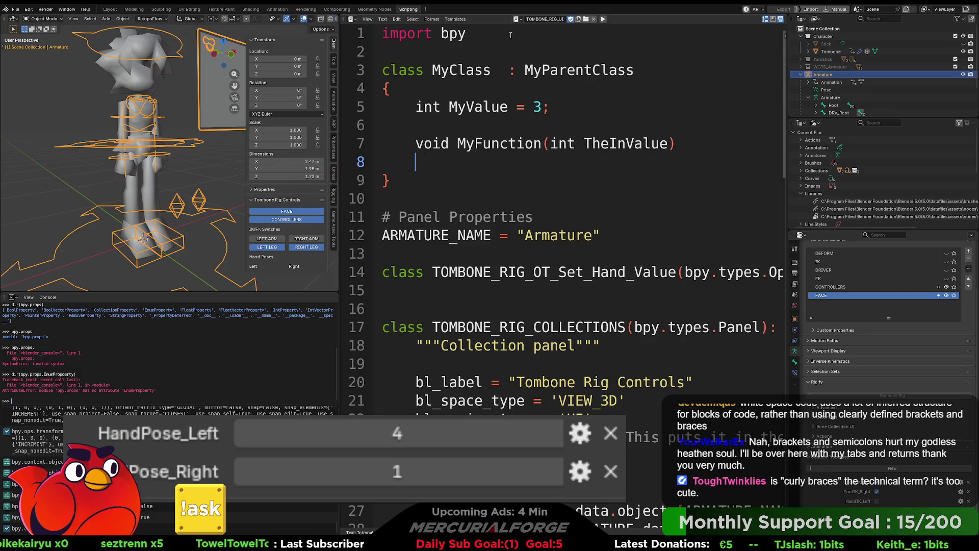
text({)
key(Return)
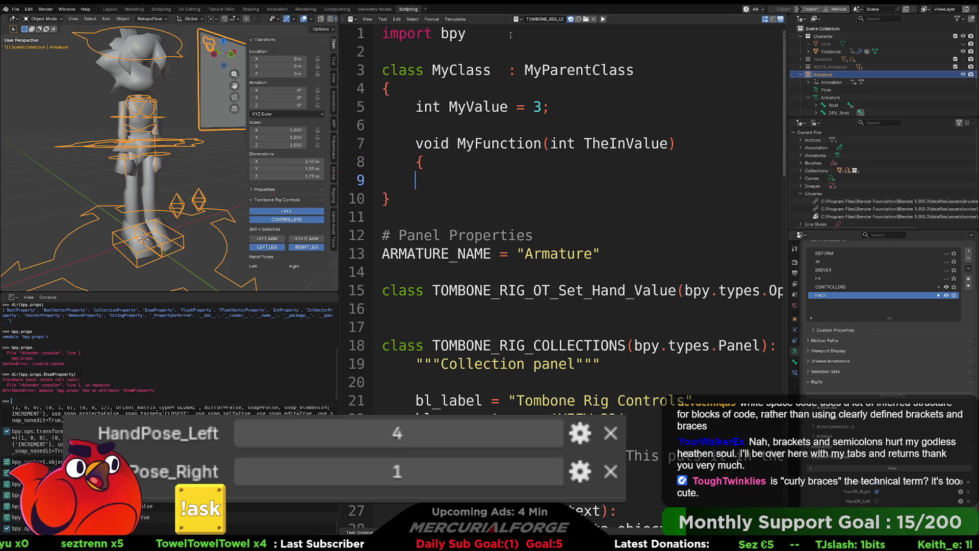
text(})
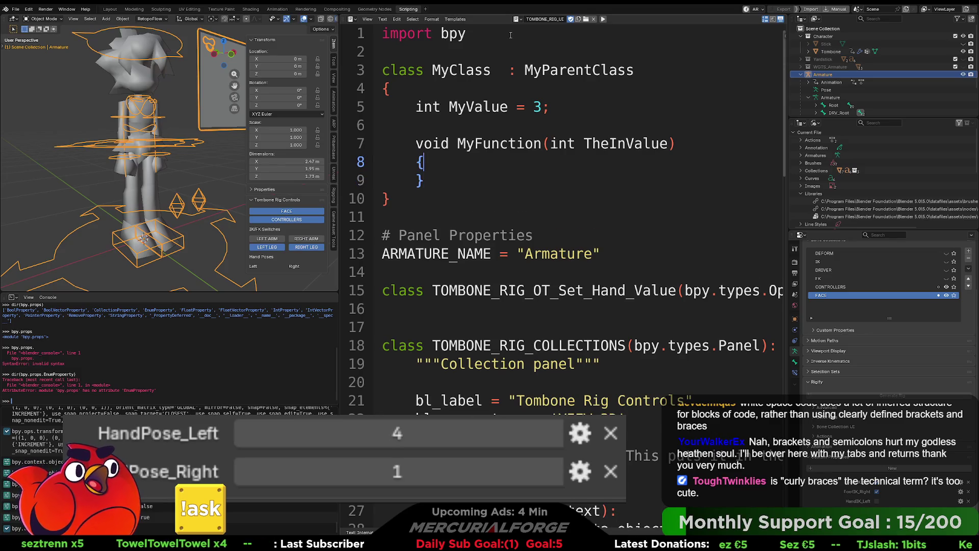
key(Up)
key(End)
key(Return)
key(Tab)
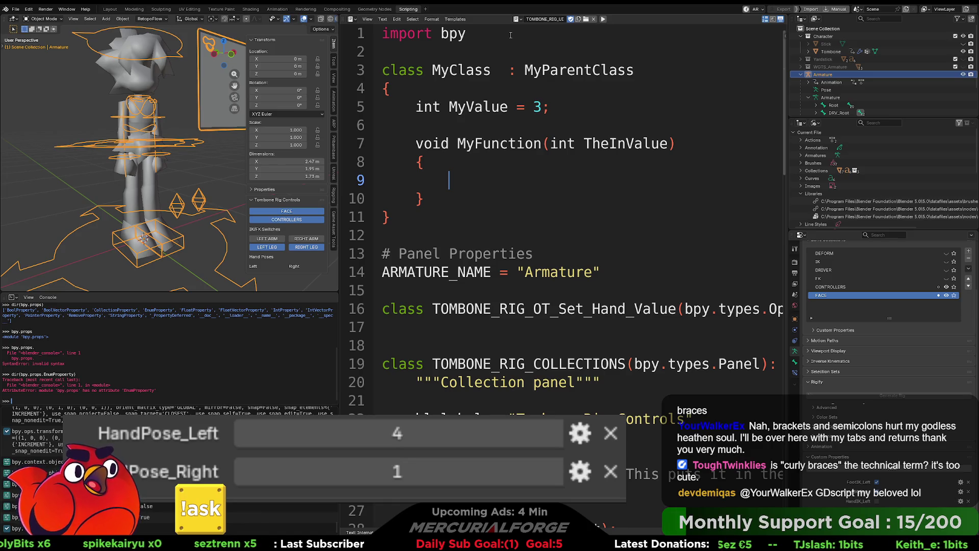
- Write 'API.DoThing(TheInvalue);' in MyFunction, then remove its trailing semicolon
text(APU)
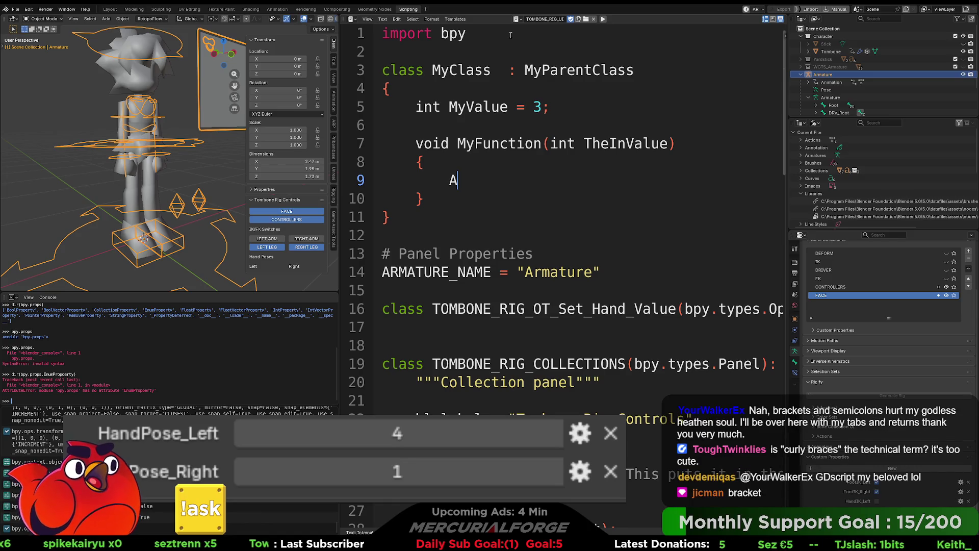
key(BackSpace)
key(BackSpace)
key(BackSpace)
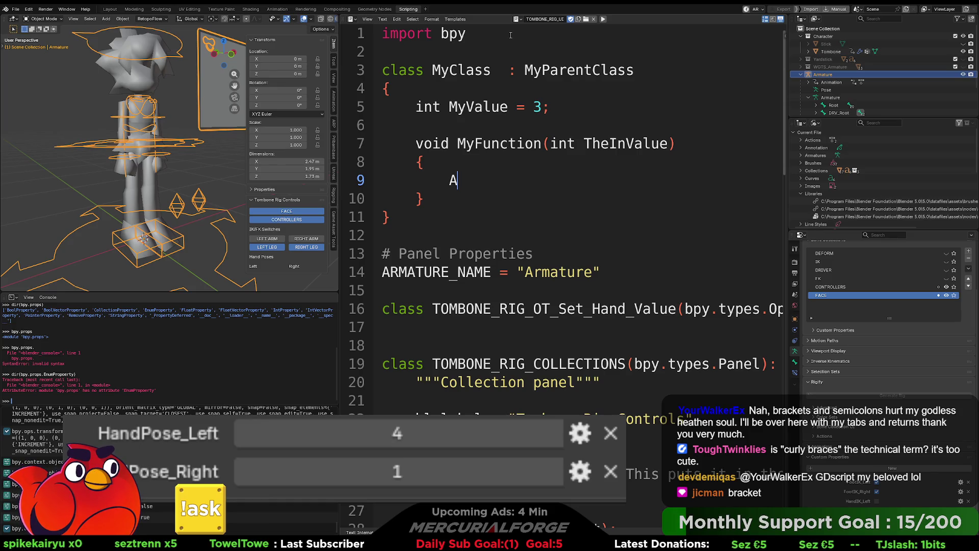
text(APU.)
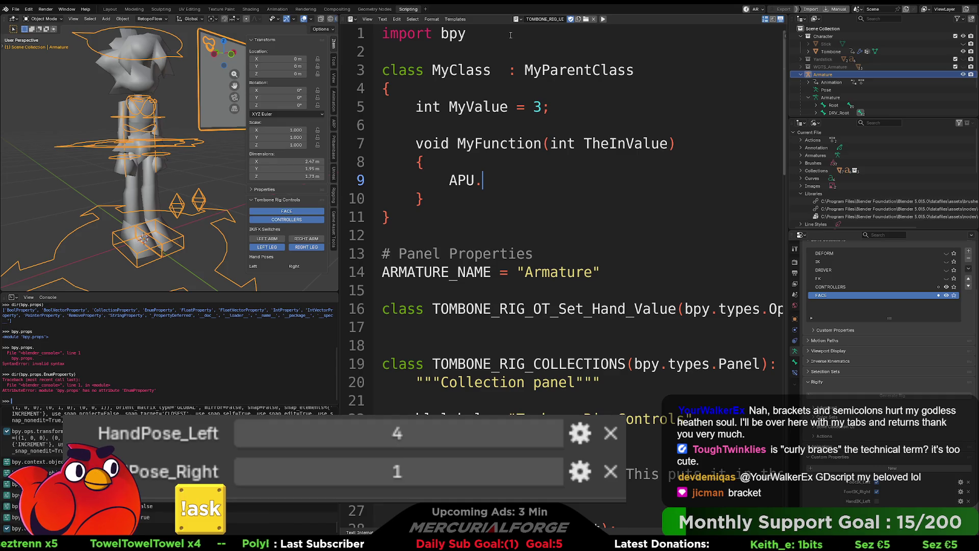
key(BackSpace)
key(BackSpace)
text(I)
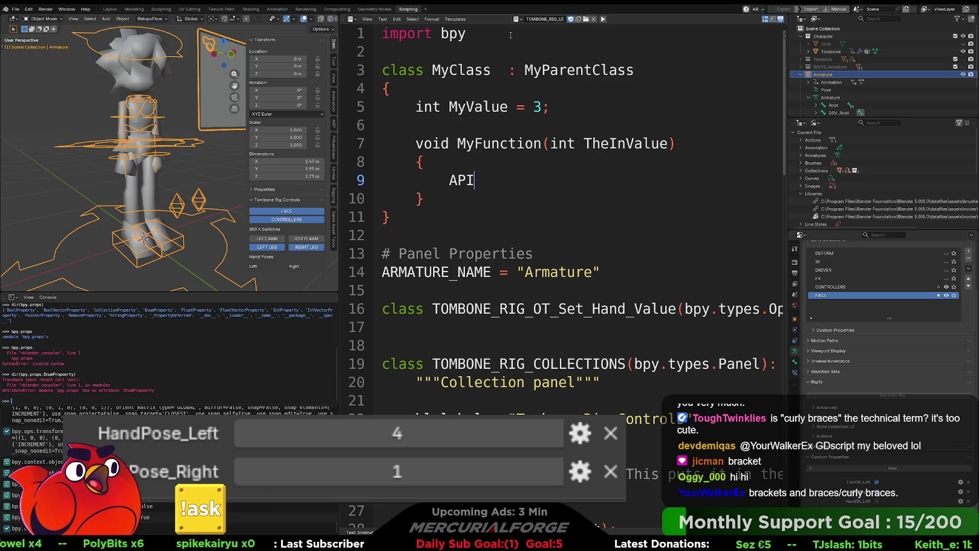
text([)
key(BackSpace)
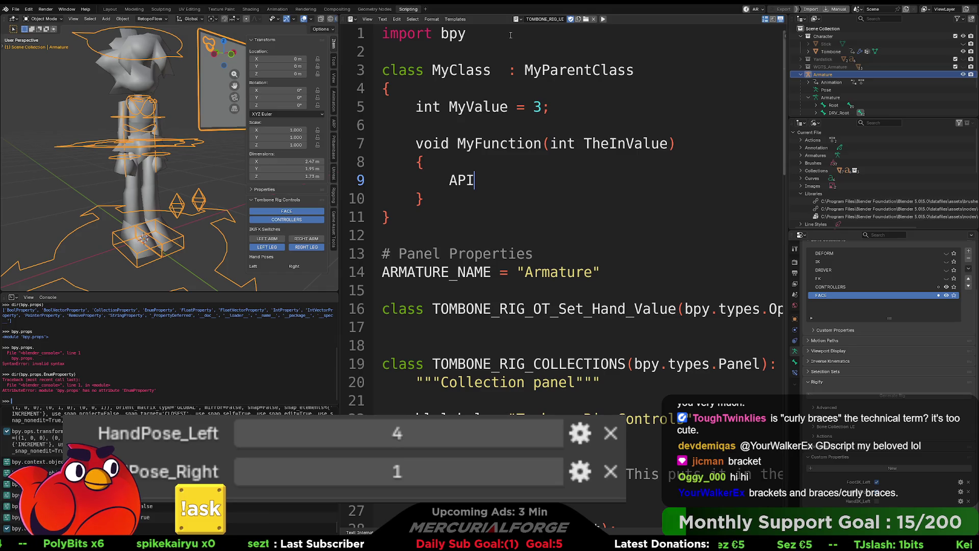
text(.Do)
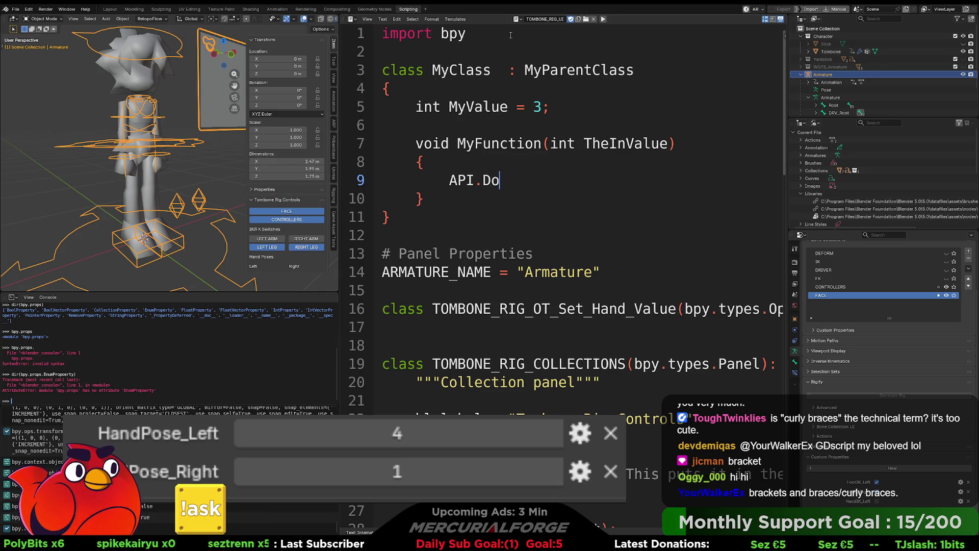
text(Thing()
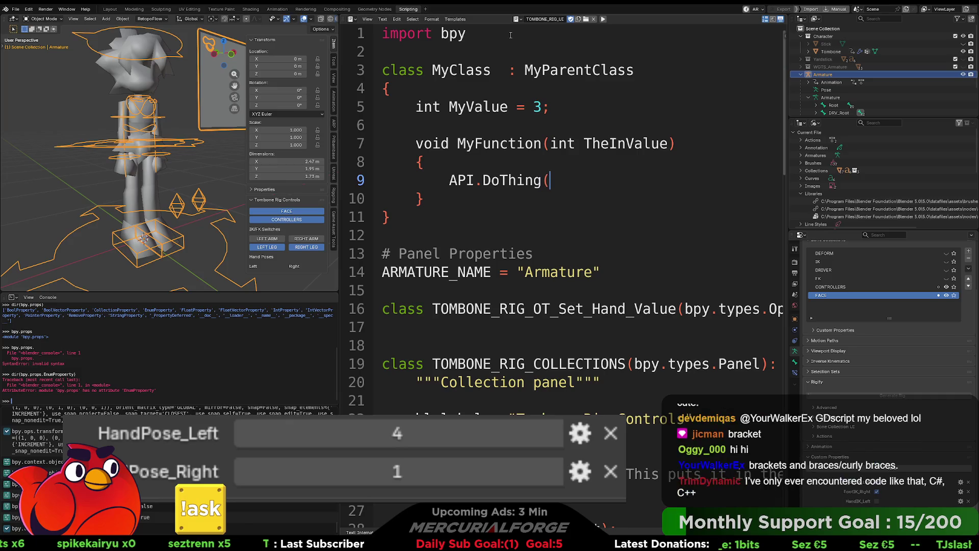
text(TheIn)
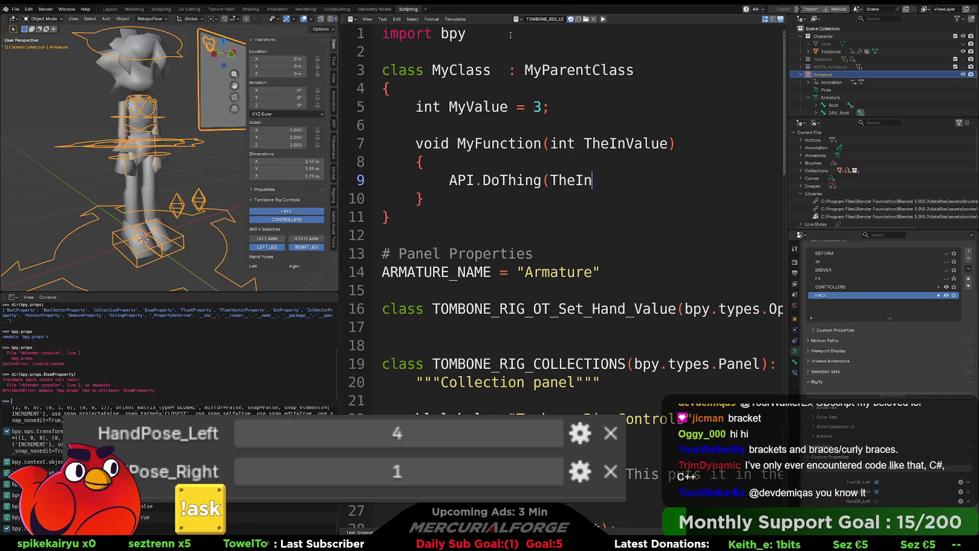
text(value);)
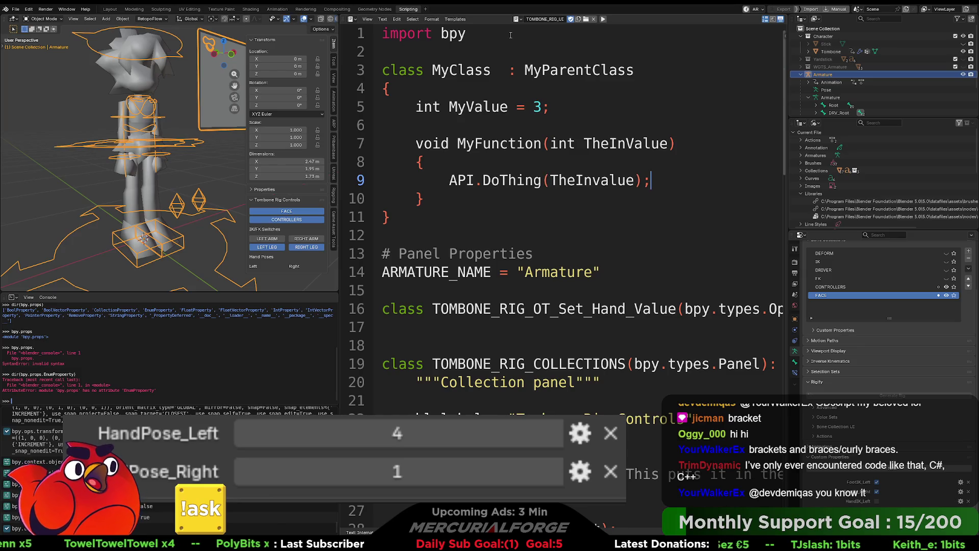
key(BackSpace)
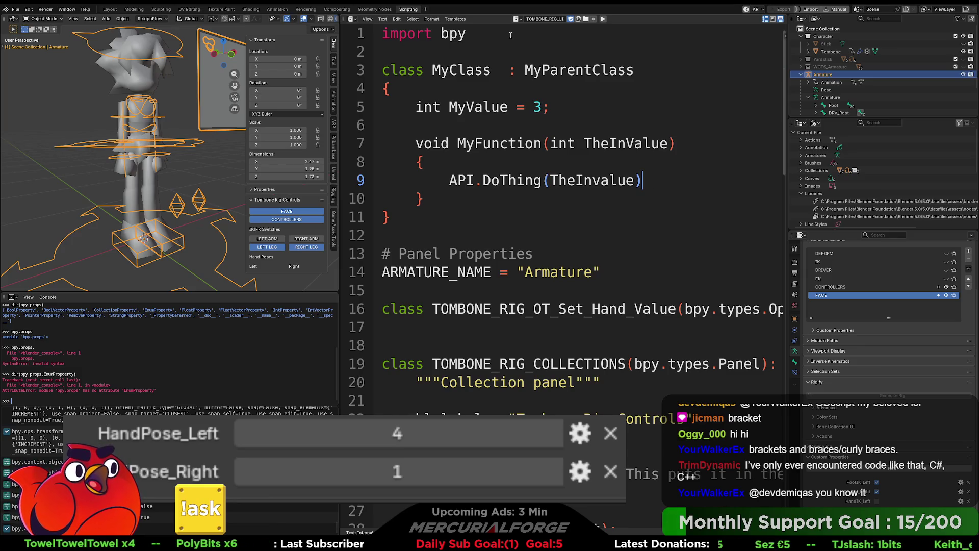
text(;)
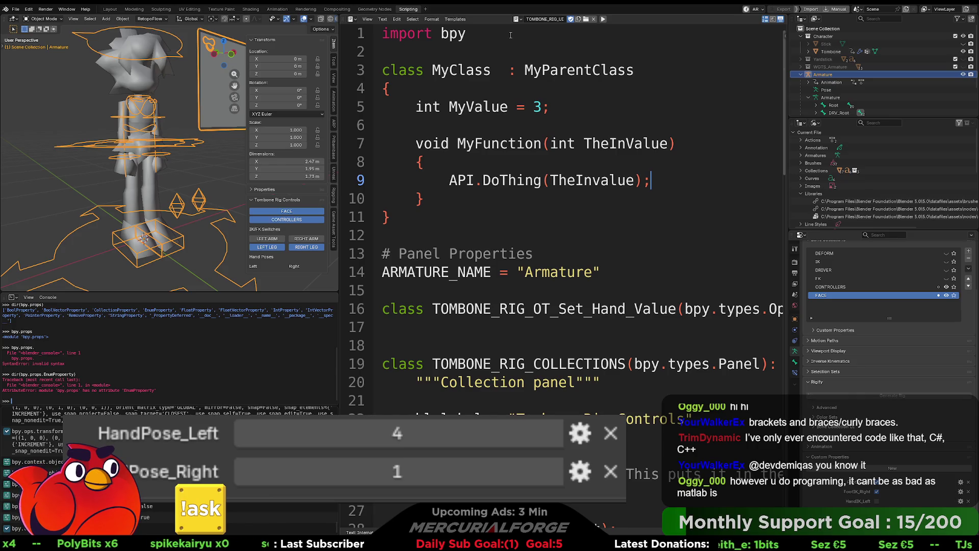
key(Left)
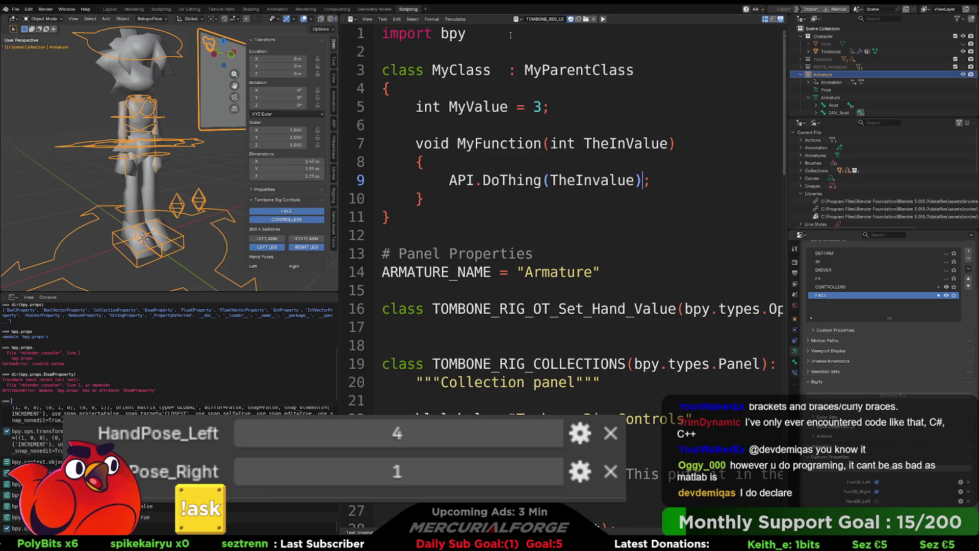
key(Right)
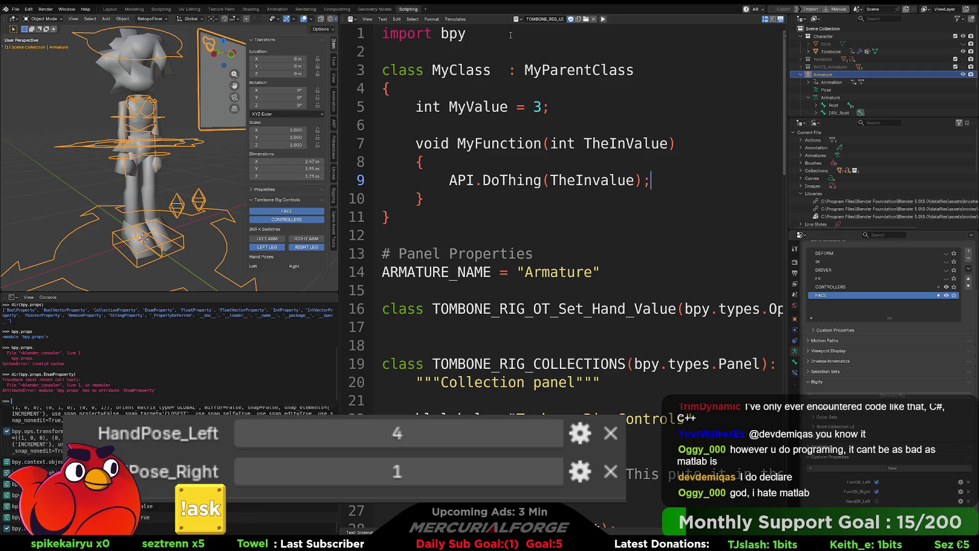
key(BackSpace)
- Strip the braces, the semicolon after 3 and the empty lines from the MyClass example
click(459, 207)
key(BackSpace)
key(BackSpace)
key(BackSpace)
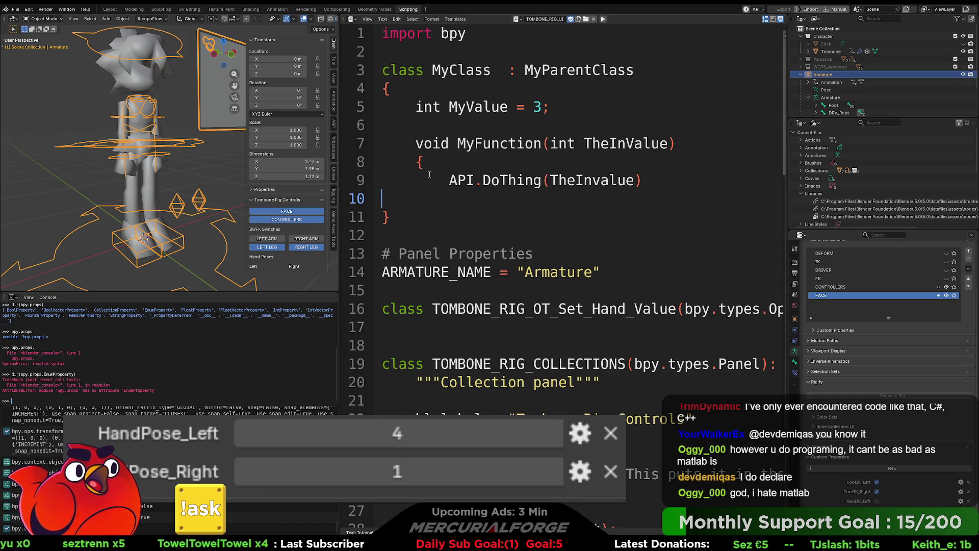
drag(435, 165, 376, 159)
key(BackSpace)
key(BackSpace)
key(Up)
key(Up)
key(BackSpace)
key(Down)
key(BackSpace)
key(Up)
key(BackSpace)
key(BackSpace)
click(417, 147)
key(BackSpace)
key(BackSpace)
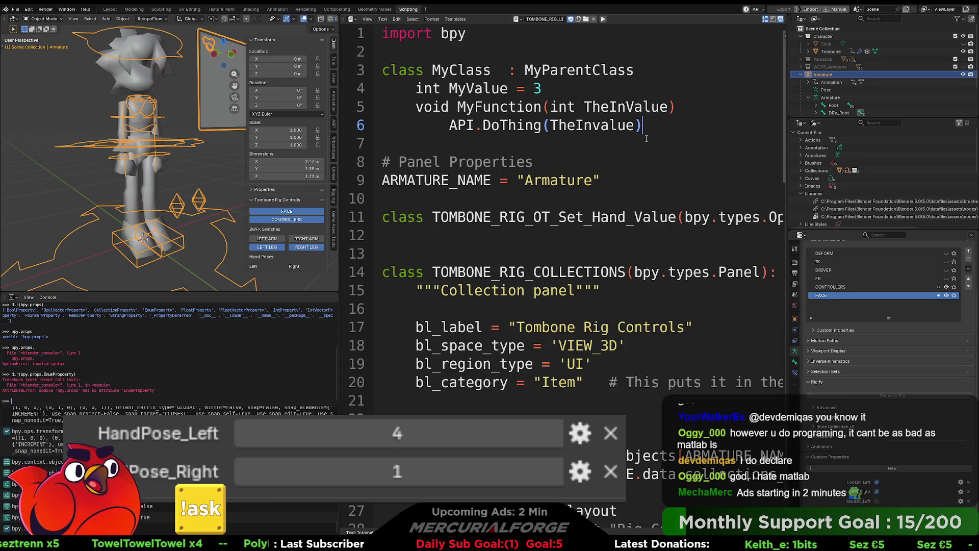
- Tidy the MyFunction line, then select and delete the whole MyClass example
click(683, 108)
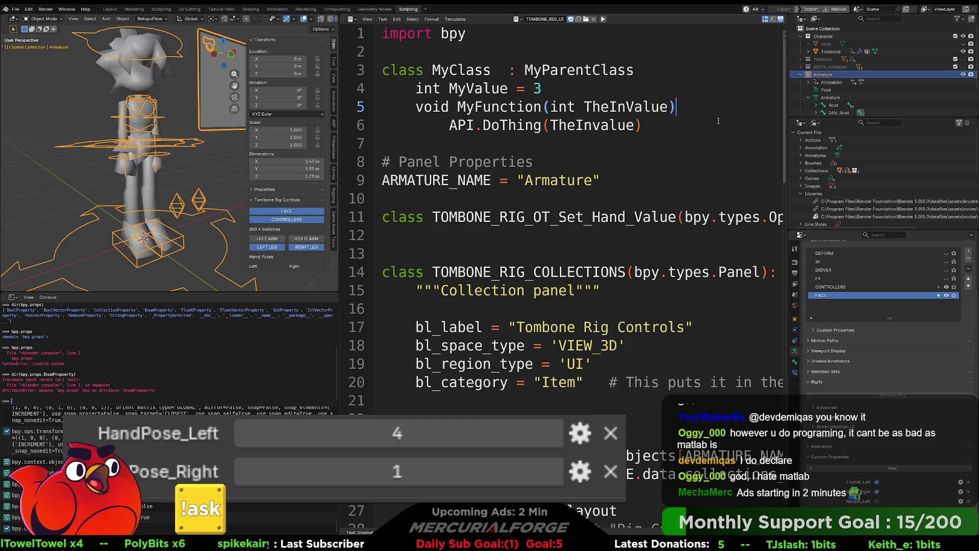
key(Return)
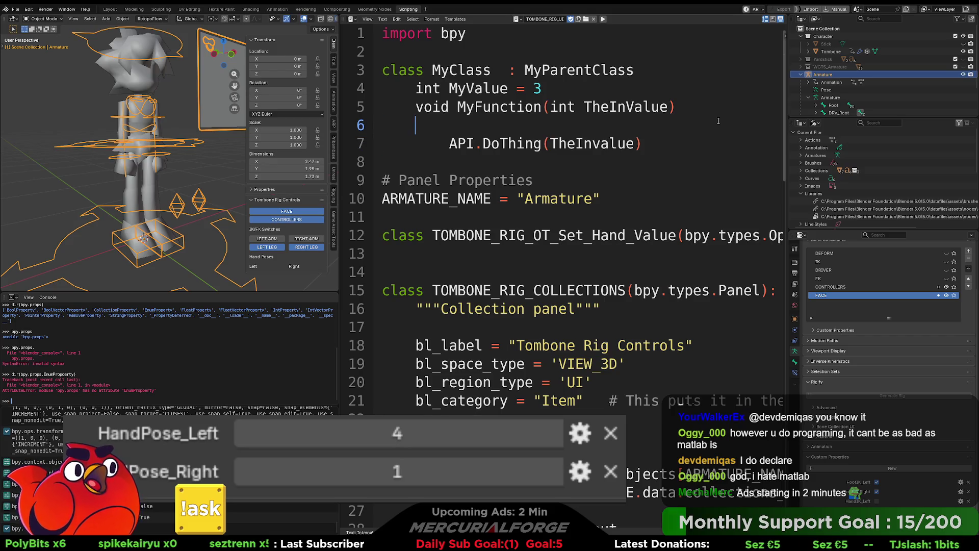
key(BackSpace)
key(BackSpace)
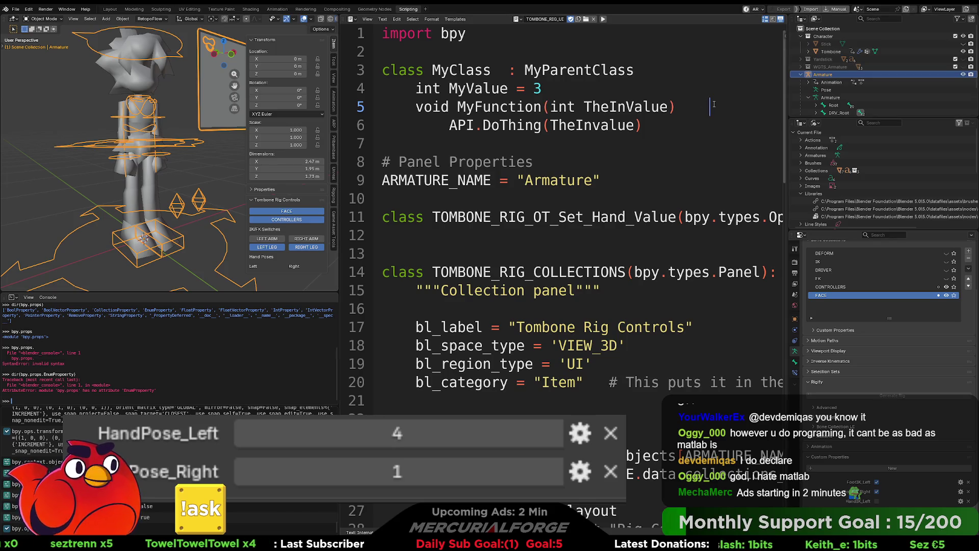
drag(714, 104, 676, 107)
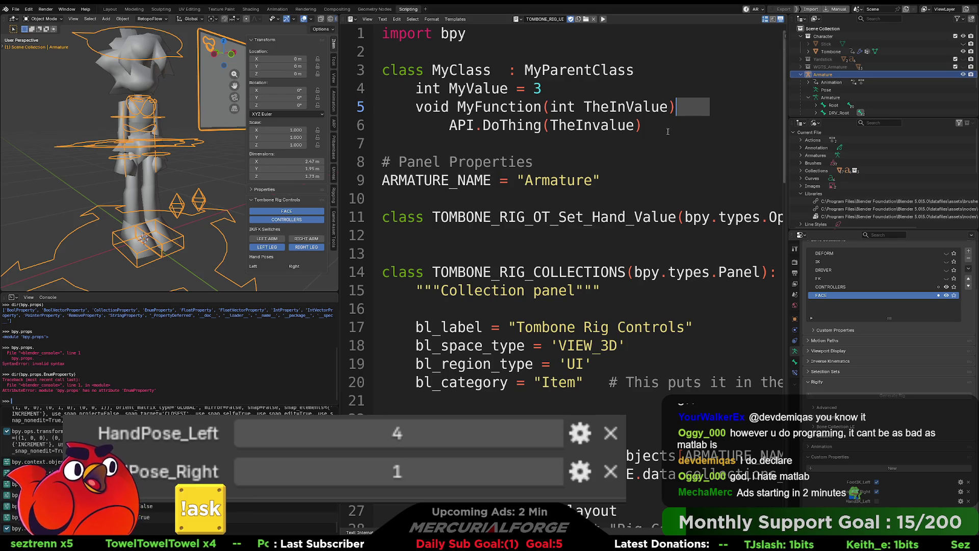
click(674, 132)
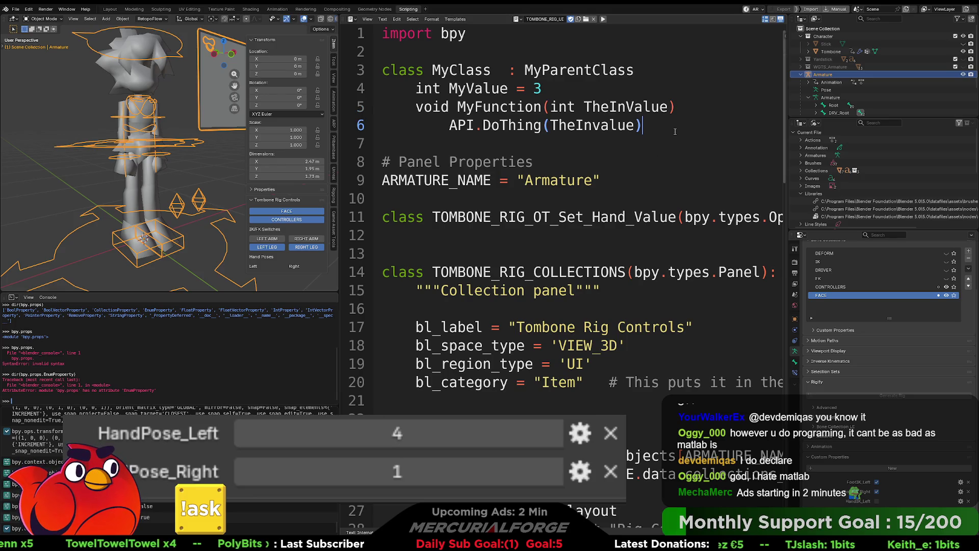
mouse_move(672, 127)
mouse_down()
mouse_move(324, 77)
mouse_move(459, 89)
mouse_move(318, 64)
mouse_up()
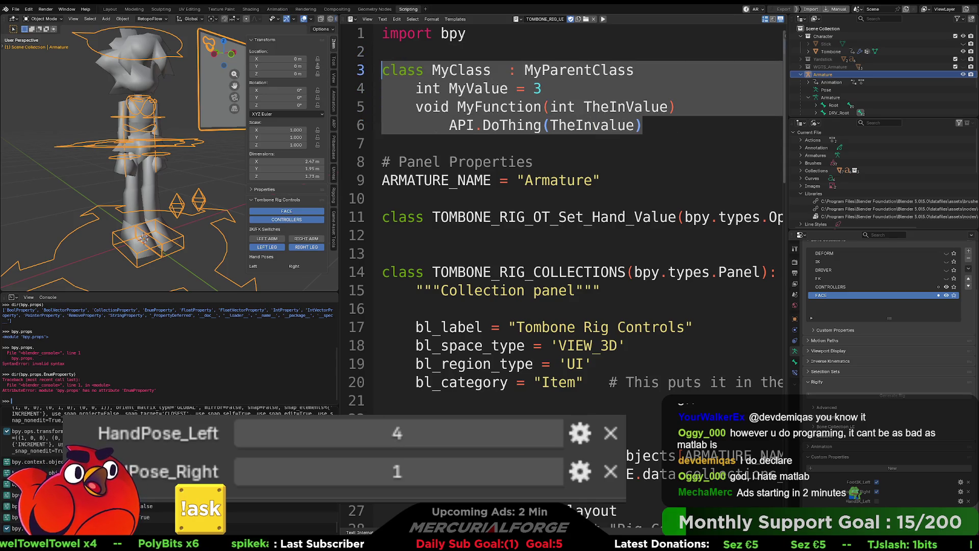
key(BackSpace)
key(BackSpace)
key(BackSpace)
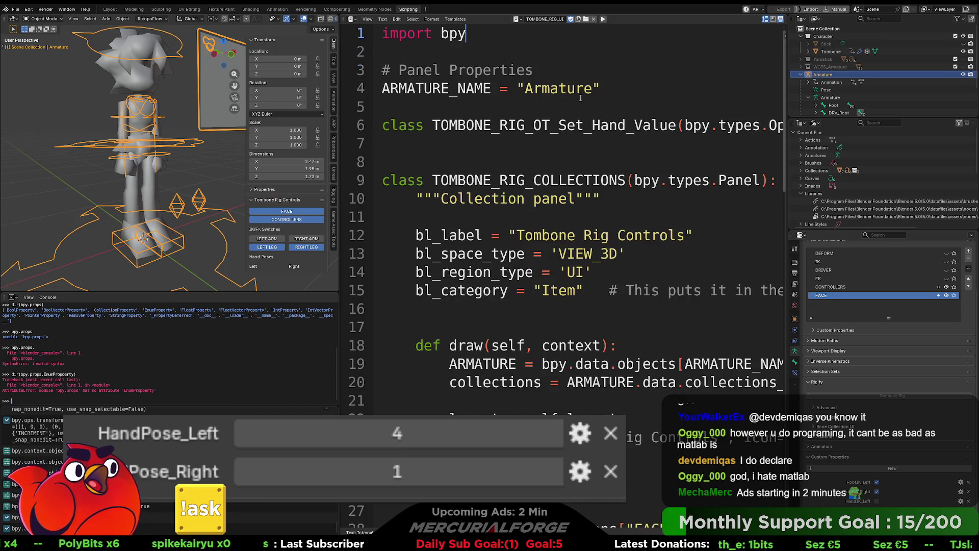
ctrl+scroll(555, 135, down, 5)
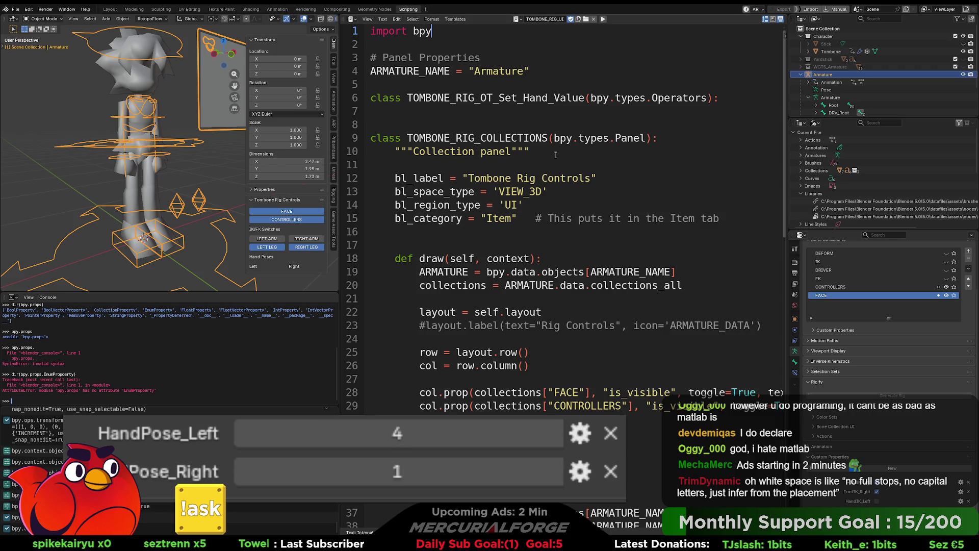
ctrl+scroll(556, 155, down, 4)
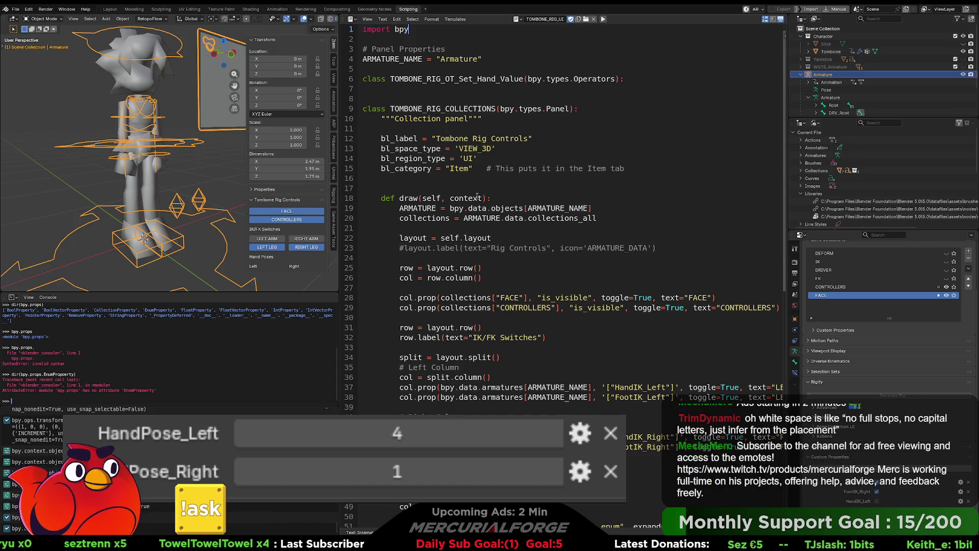
scroll(451, 224, down, 5)
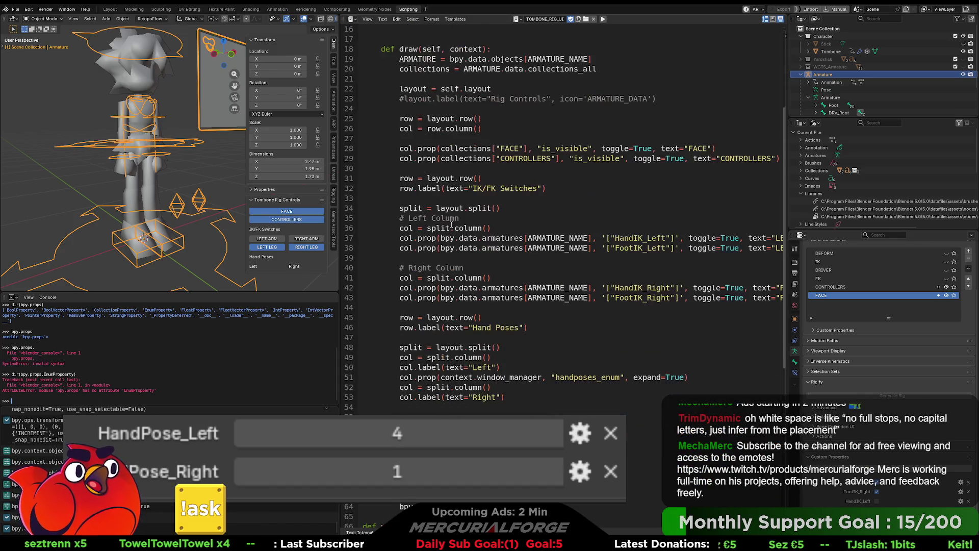
ctrl+scroll(453, 279, up, 4)
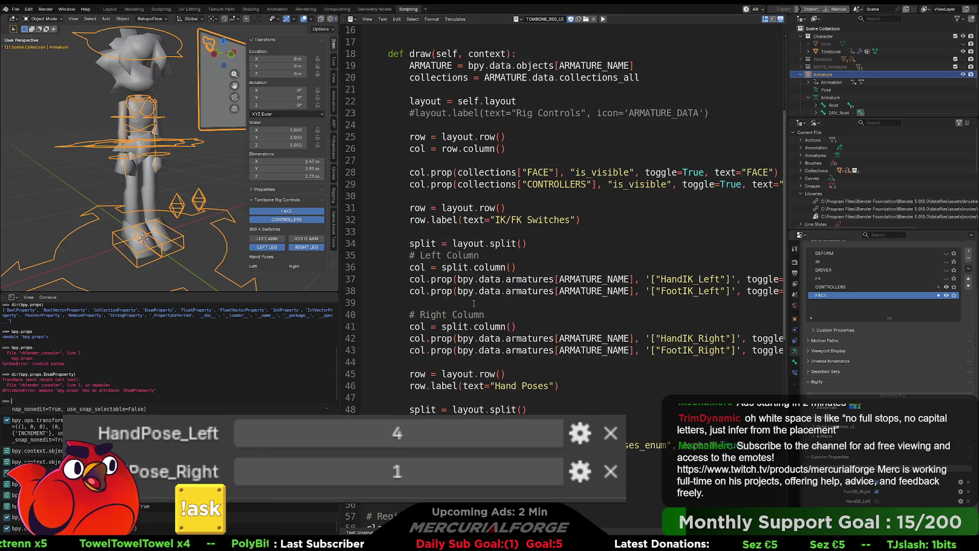
scroll(474, 305, down, 3)
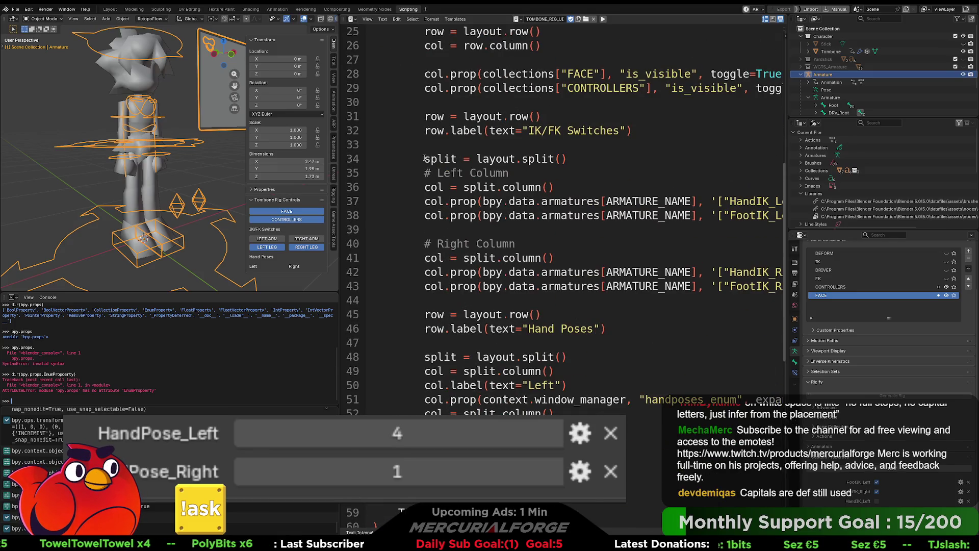
- Indent lines 35–43, the Left Column and Right Column blocks, one level with Tab
drag(424, 158, 567, 159)
mouse_move(423, 173)
mouse_down()
mouse_move(459, 216)
mouse_move(554, 286)
mouse_up()
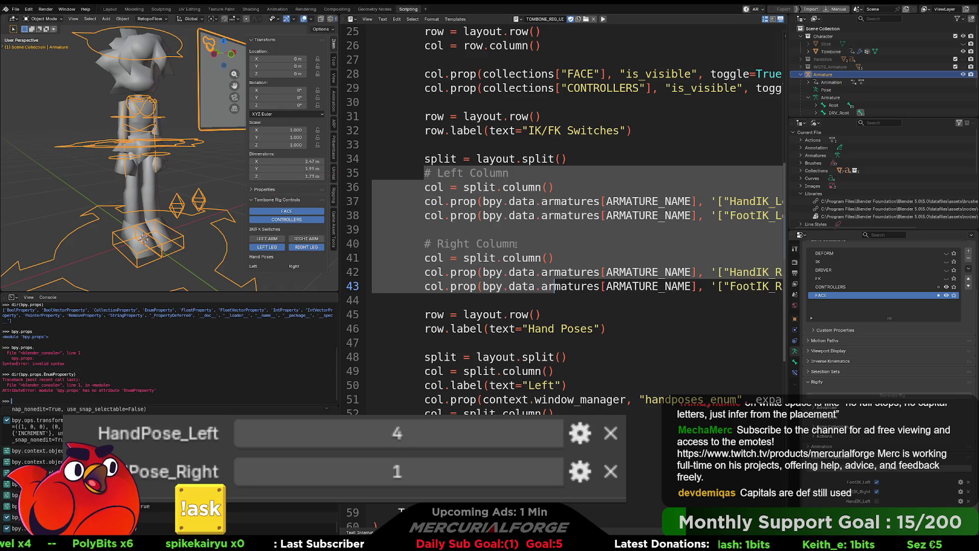
key(Tab)
click(450, 174)
key(Up)
key(End)
mouse_move(449, 174)
mouse_down()
mouse_move(510, 230)
mouse_move(645, 286)
mouse_up()
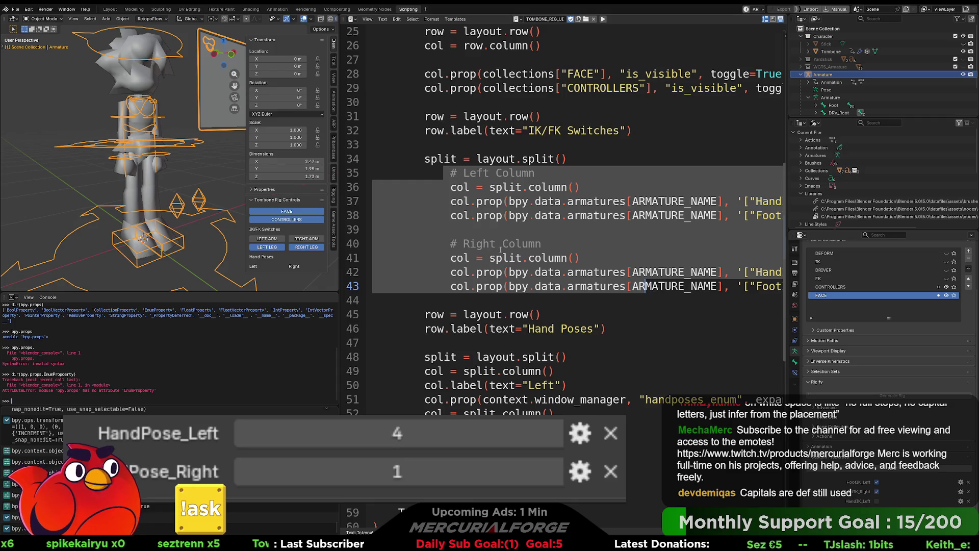
click(456, 172)
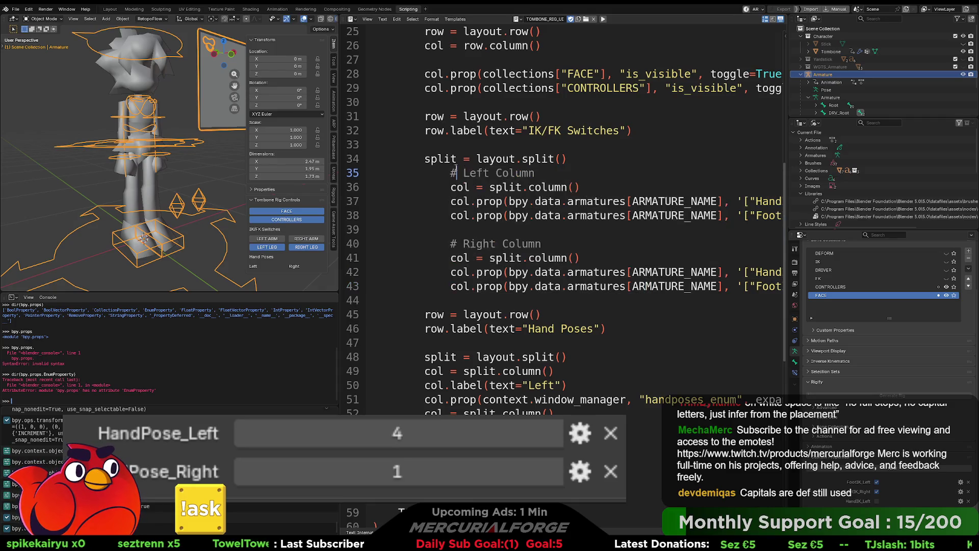
drag(448, 172, 612, 286)
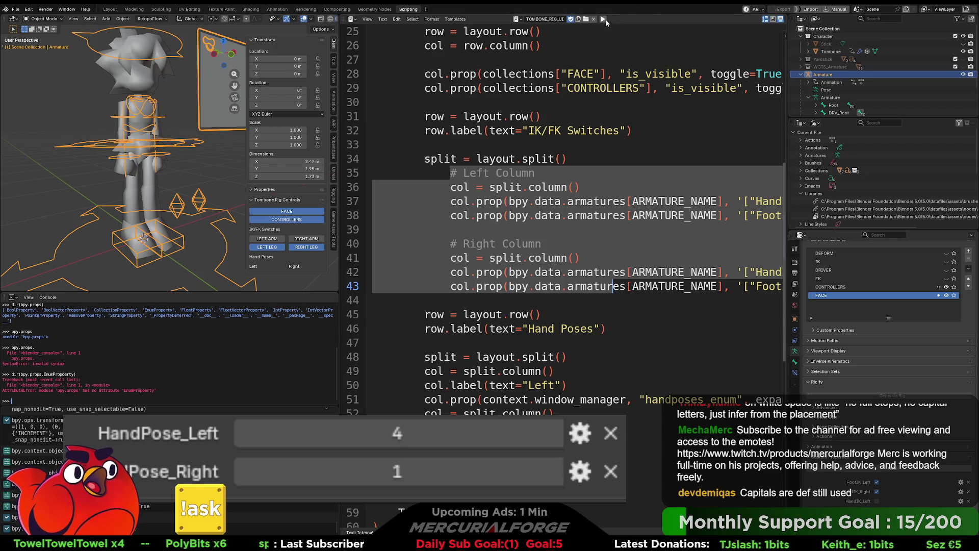
click(603, 19)
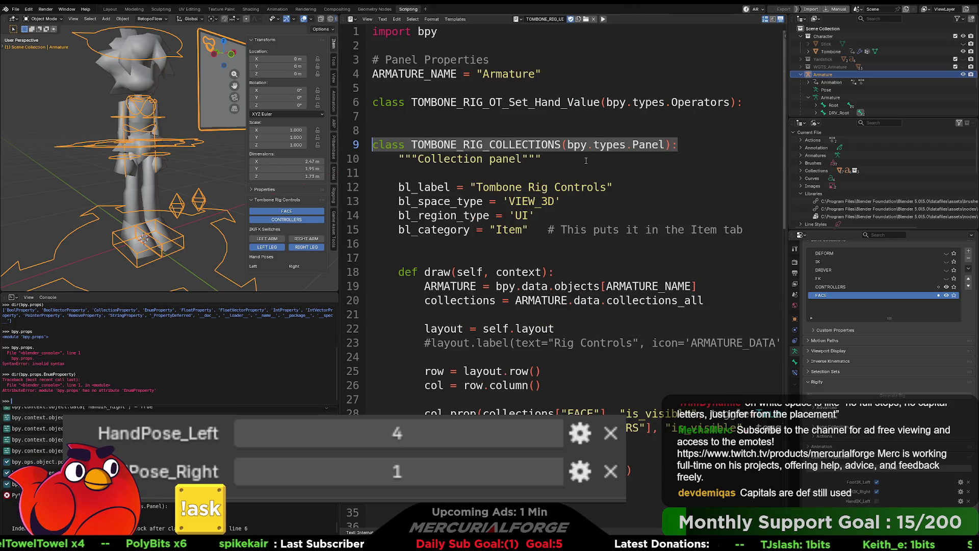
scroll(558, 209, down, 15)
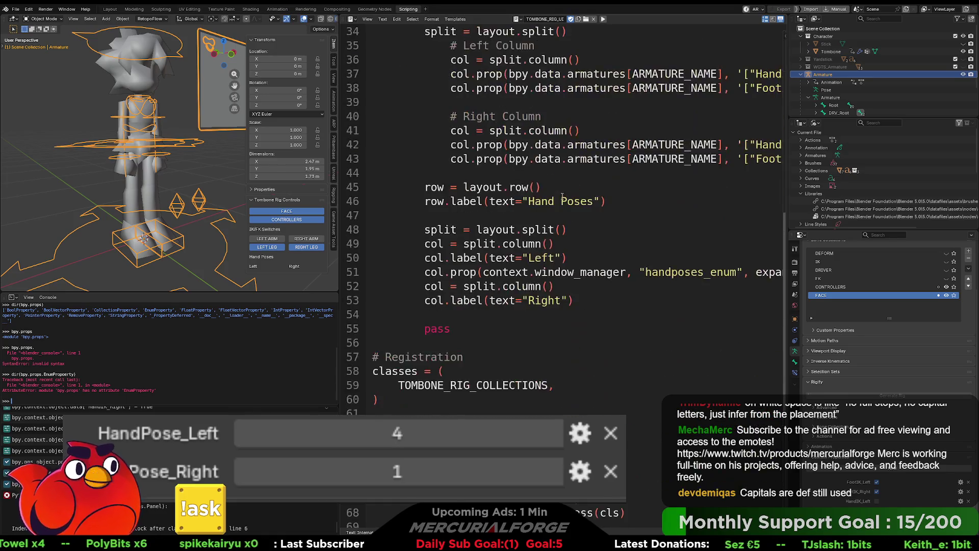
scroll(556, 204, up, 4)
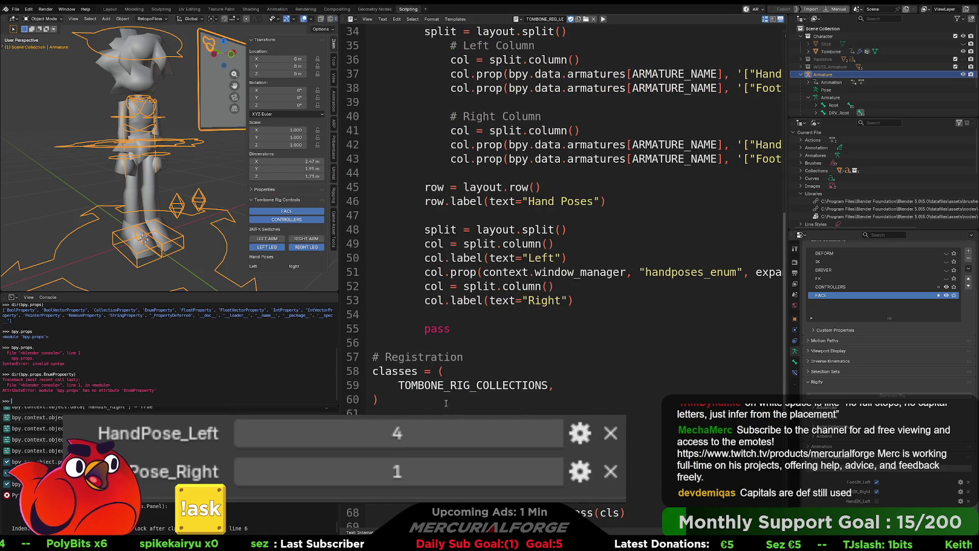
scroll(561, 312, up, 7)
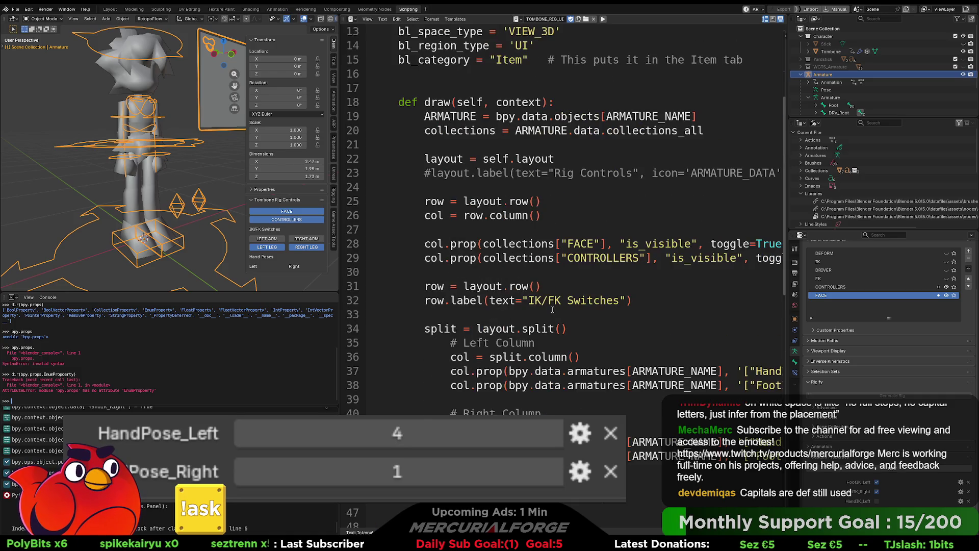
scroll(552, 310, down, 2)
click(494, 272)
drag(452, 371, 450, 253)
scroll(519, 325, up, 4)
scroll(518, 325, down, 5)
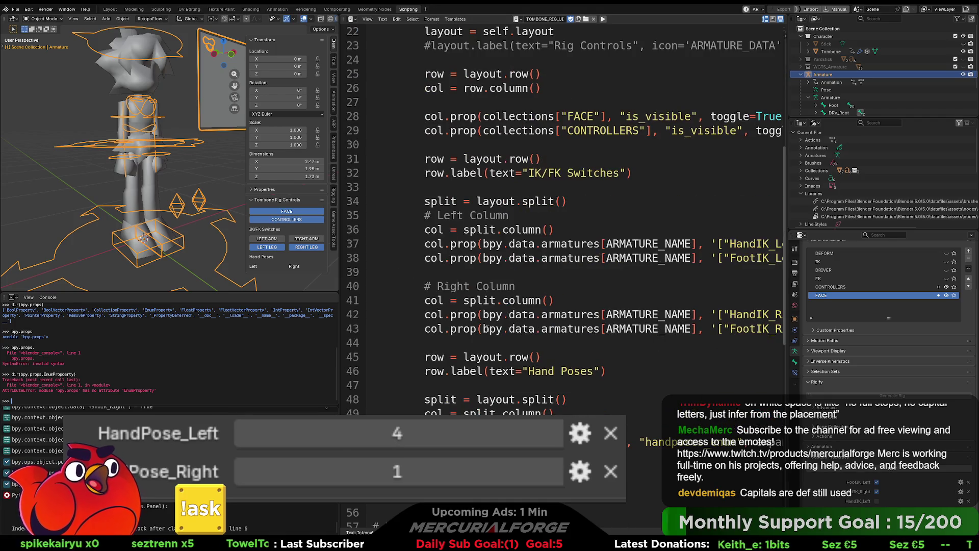
scroll(434, 244, up, 7)
scroll(434, 244, down, 2)
click(399, 187)
drag(400, 187, 568, 186)
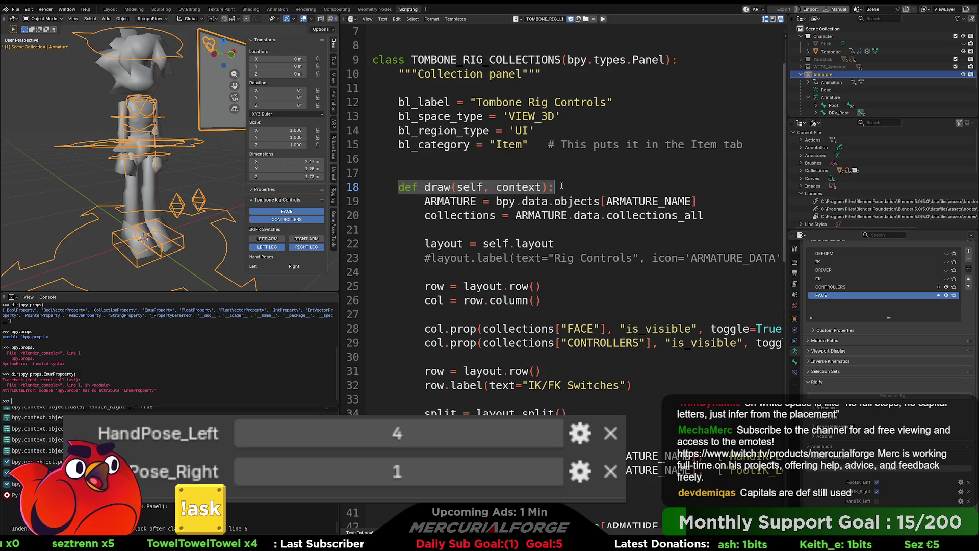
click(569, 187)
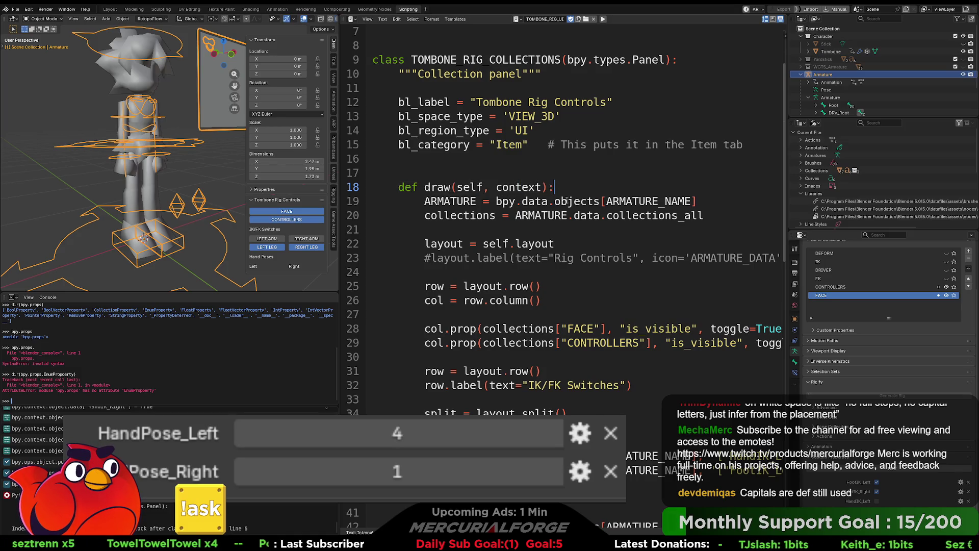
scroll(561, 246, up, 2)
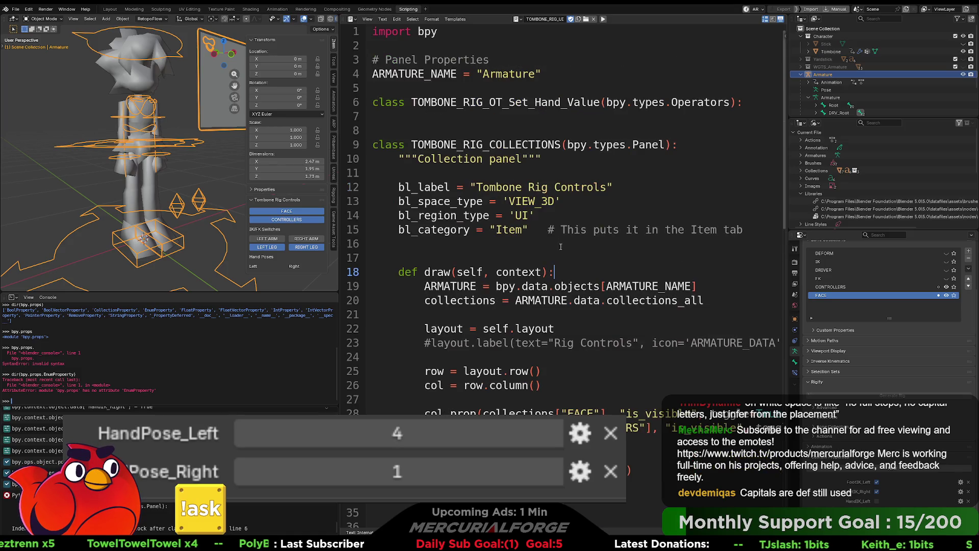
click(581, 117)
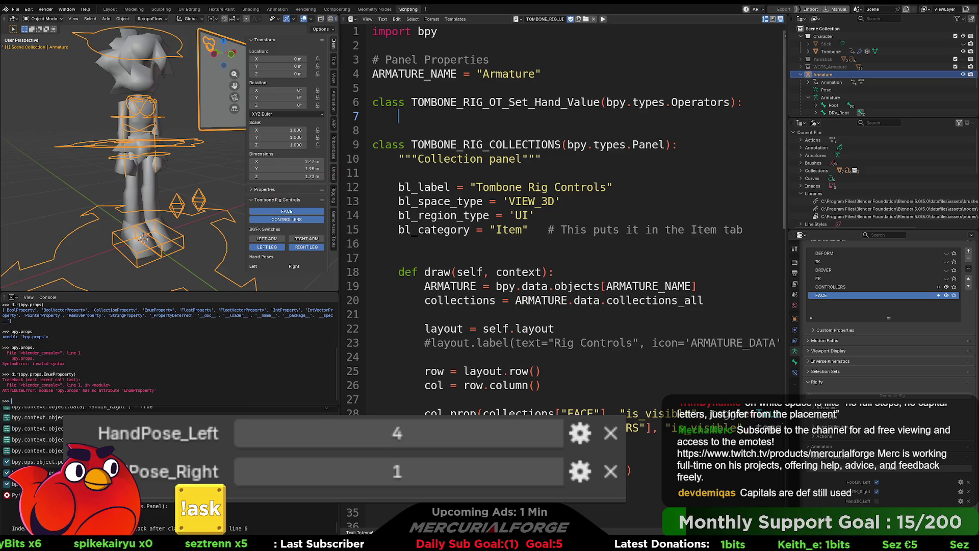
text(bl_id)
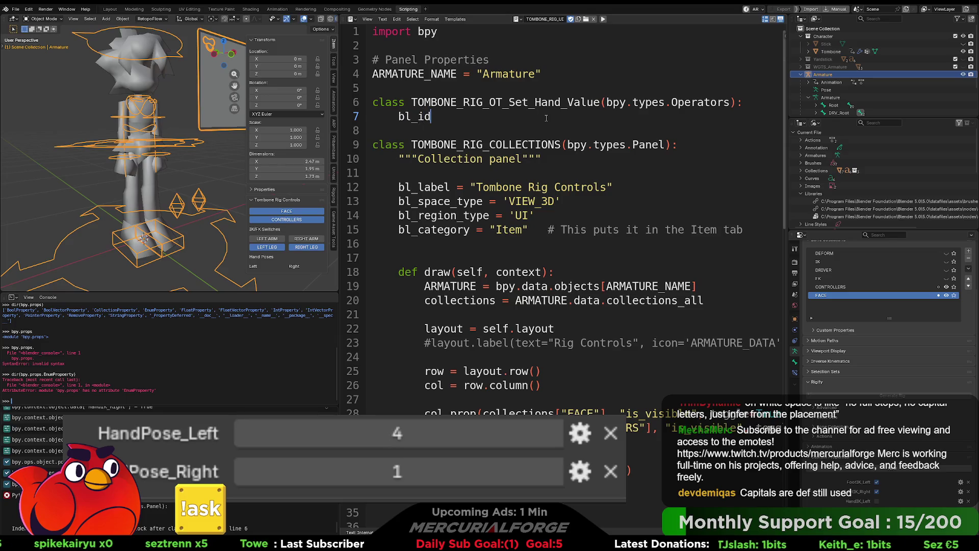
text(name = "")
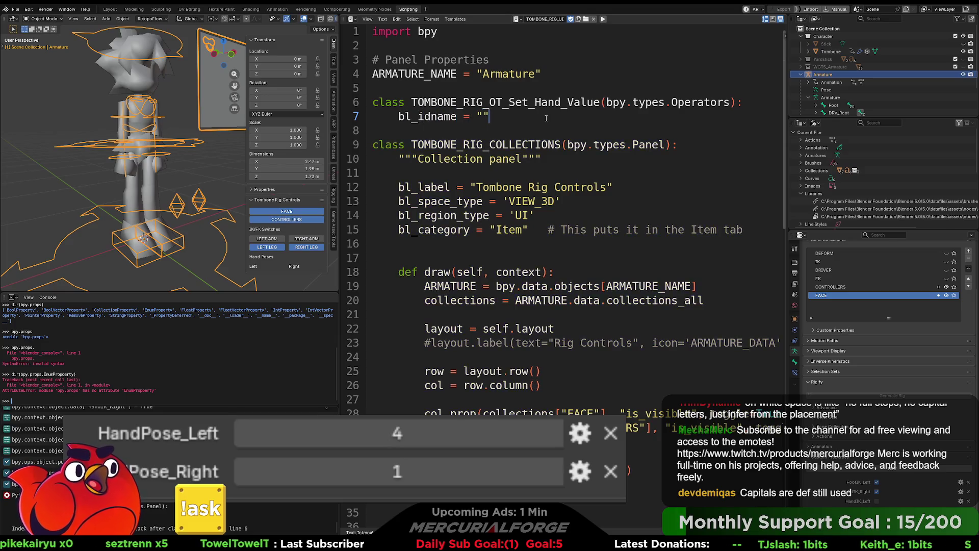
- Fill the empty bl_idname quotes with "tombone.set_hand_value", correcting typos along the way
key(Left)
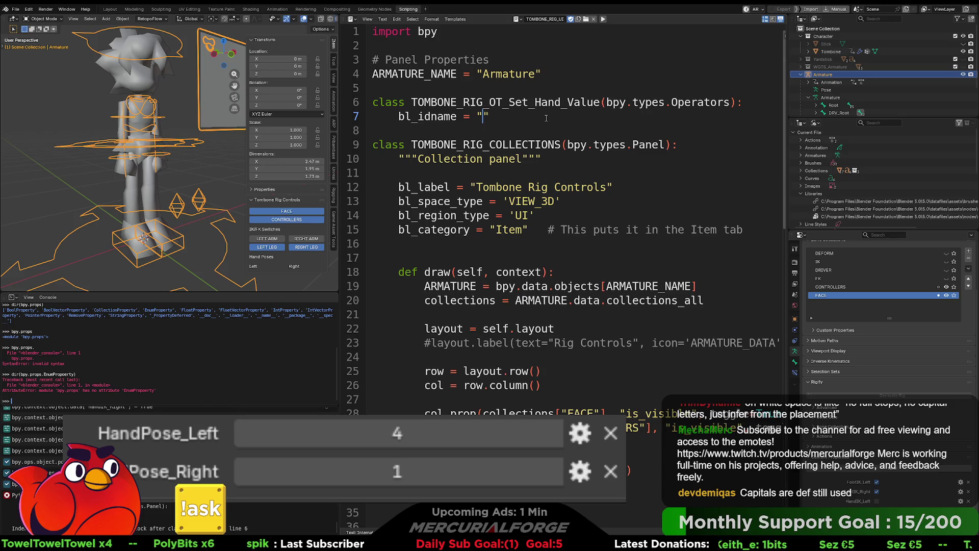
text(Tom)
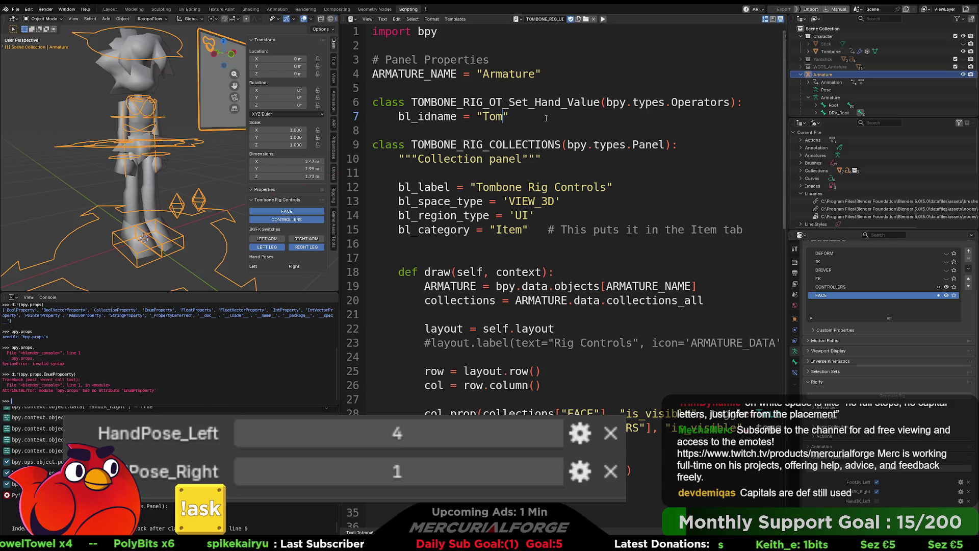
key(BackSpace)
key(BackSpace)
key(BackSpace)
text(TOMBONE)
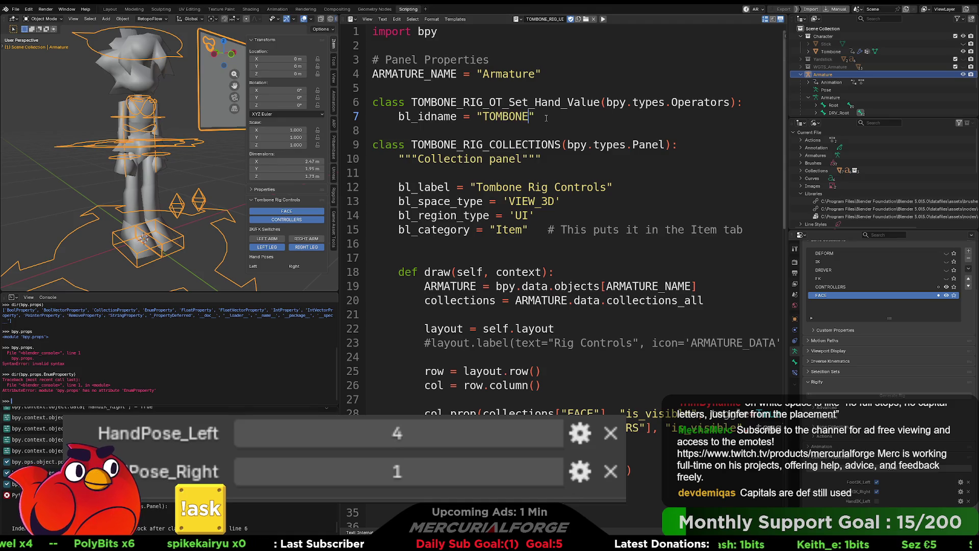
key(BackSpace)
key(BackSpace)
key(BackSpace)
text(tombone.Set)
key(BackSpace)
text(set)
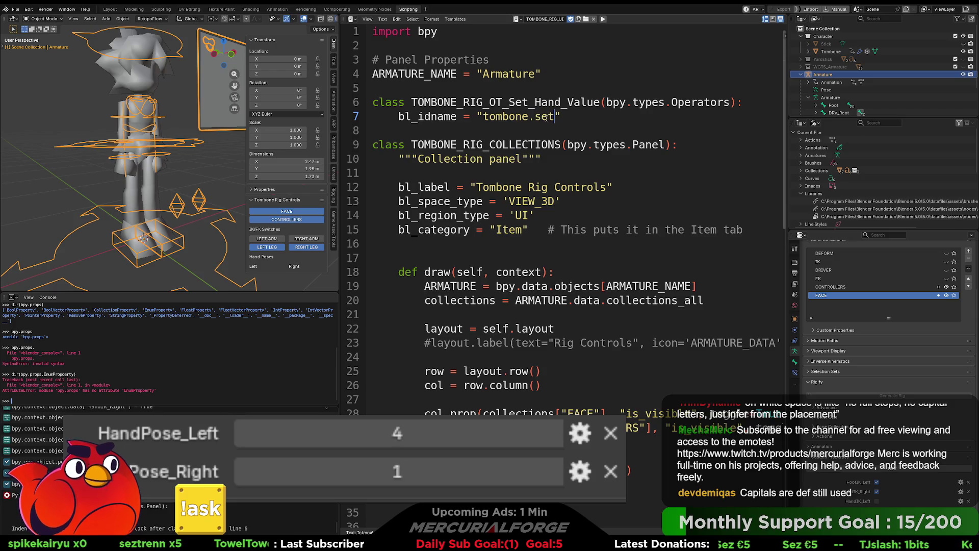
text(_)
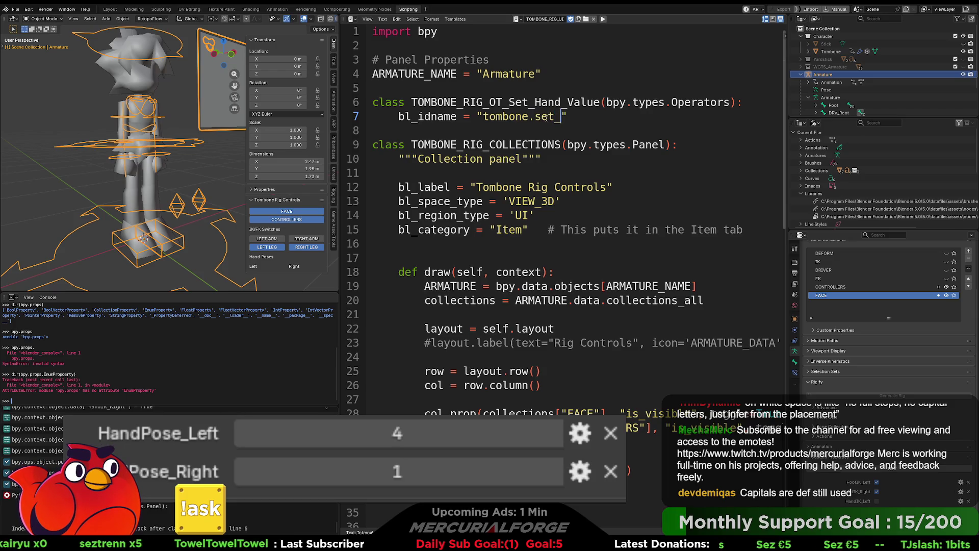
text(hand_b)
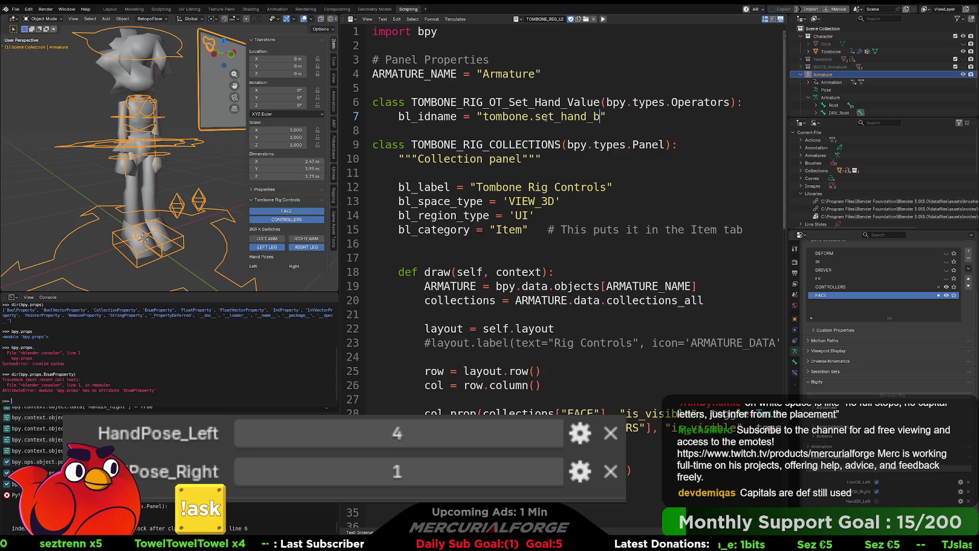
key(BackSpace)
text(vau)
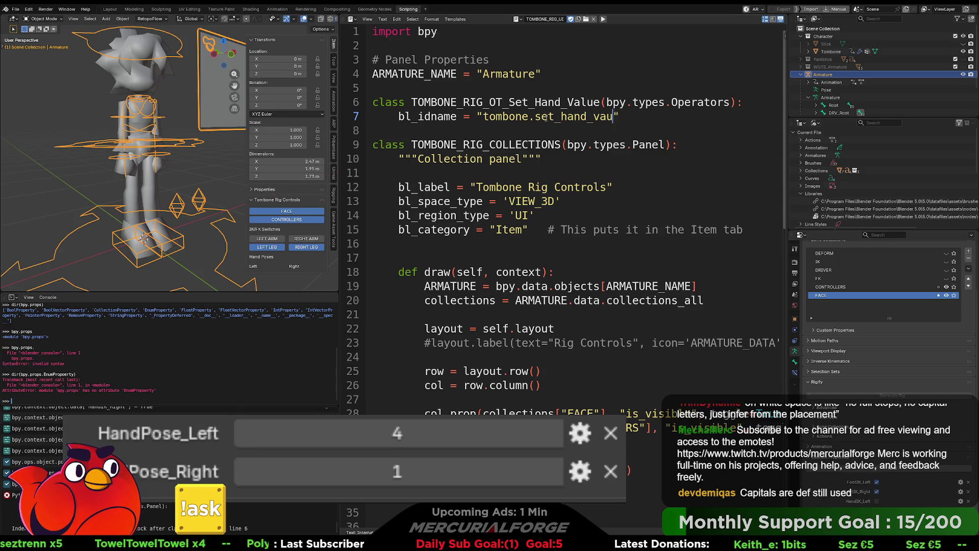
text(ale)
key(BackSpace)
text(ue)
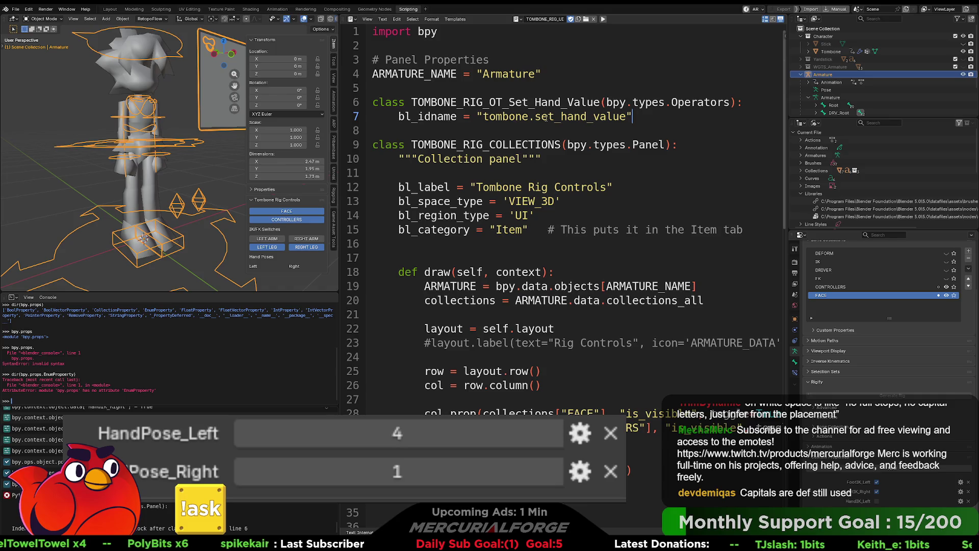
- Add bl_label = "Set Hand Value" on the next line, followed by a new empty line
key(Return)
text(bl)
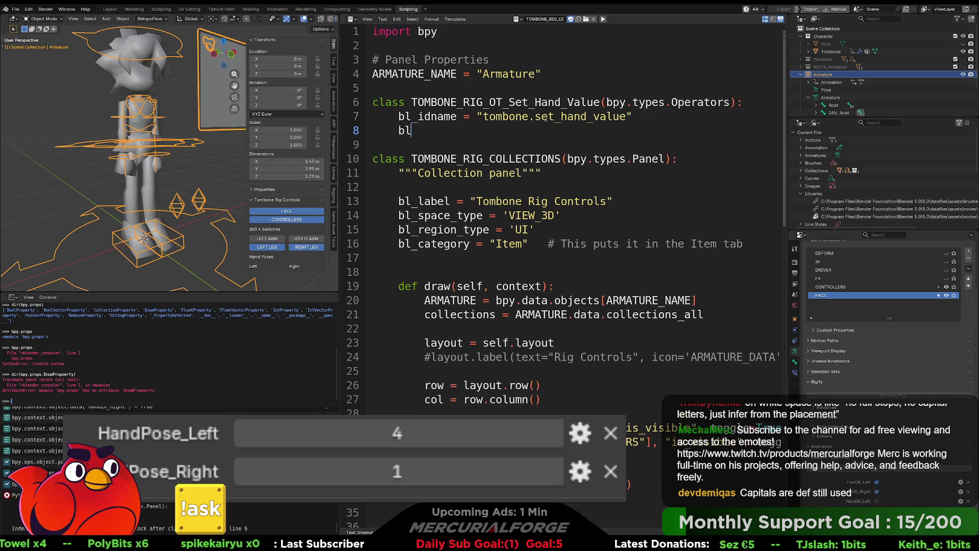
text(_lable)
key(BackSpace)
key(BackSpace)
text(el)
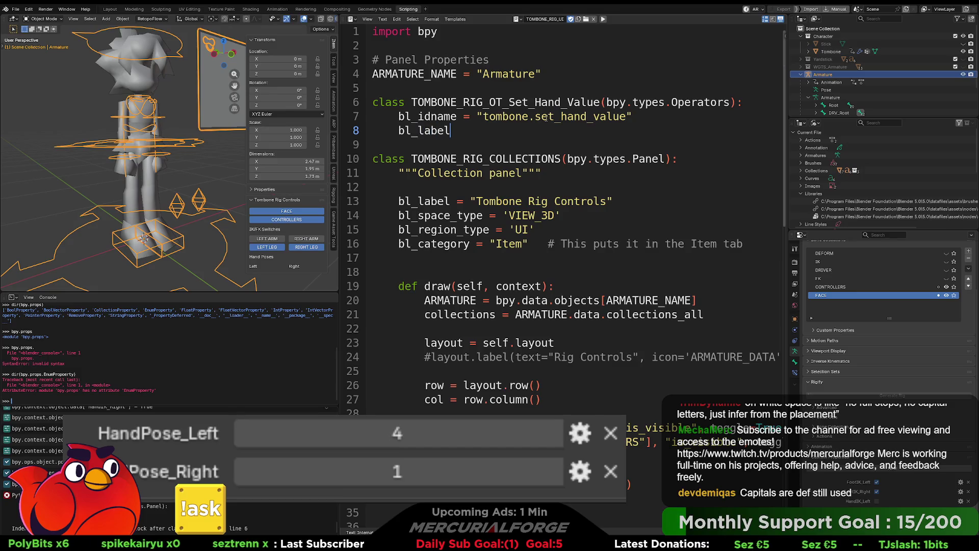
text( = "Se)
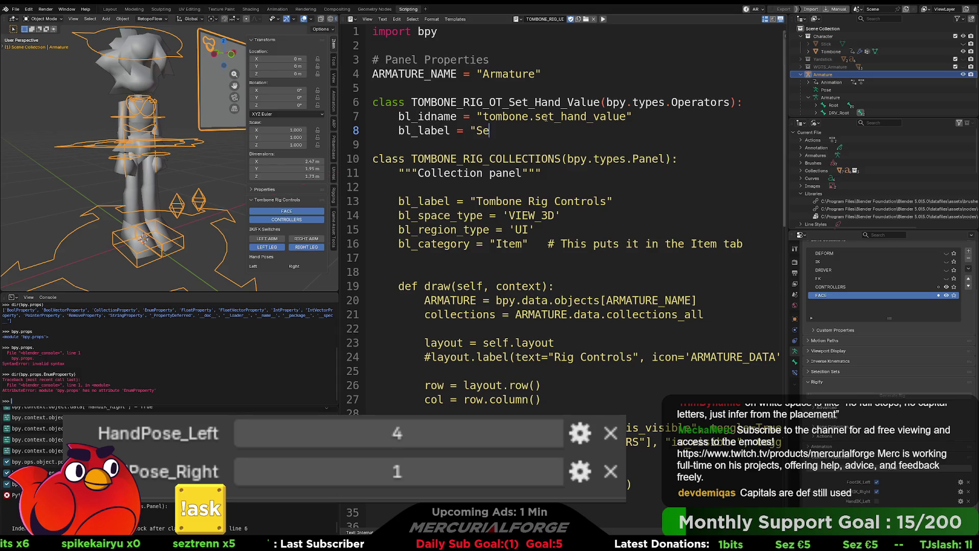
text(t Hand Value")
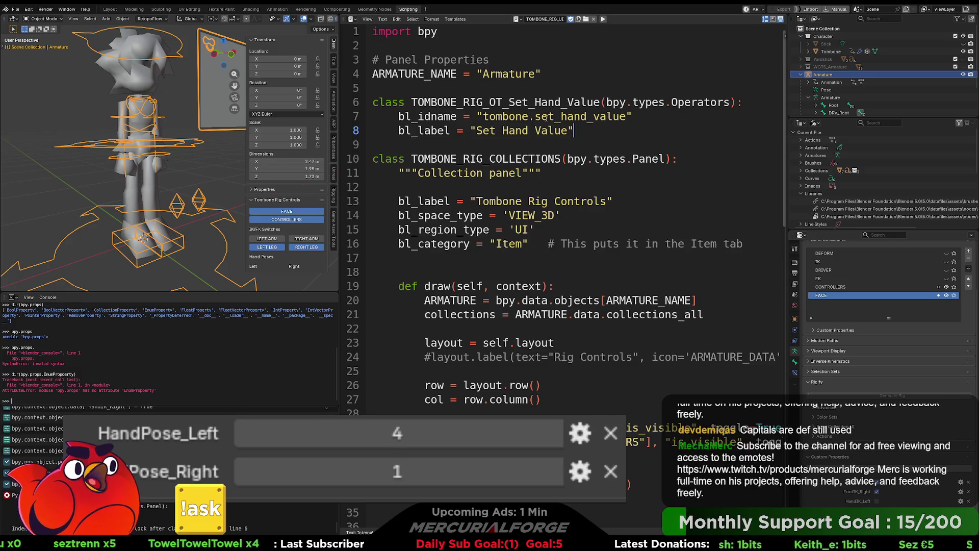
key(Return)
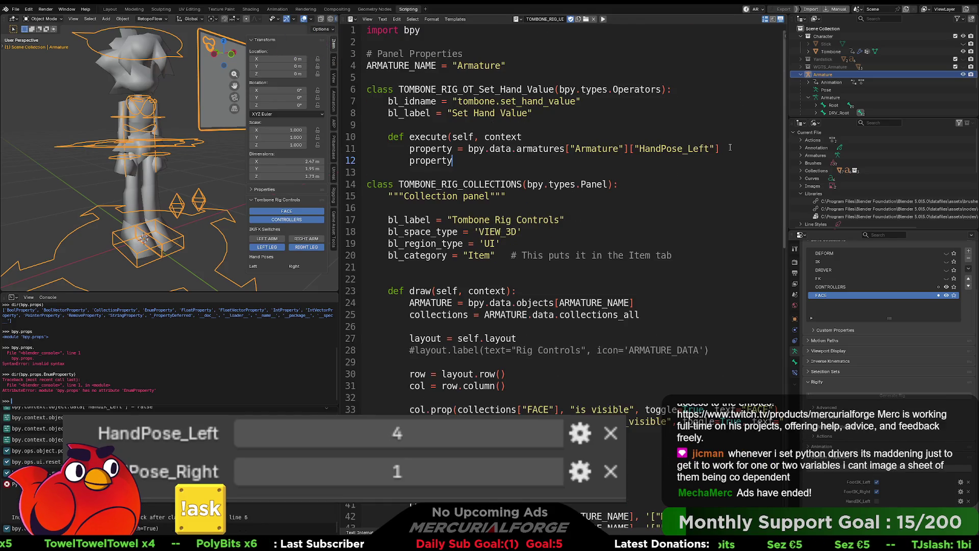
- Complete line 12 with "= self.value" and add a return {"FINISHED"} line in execute
text( = )
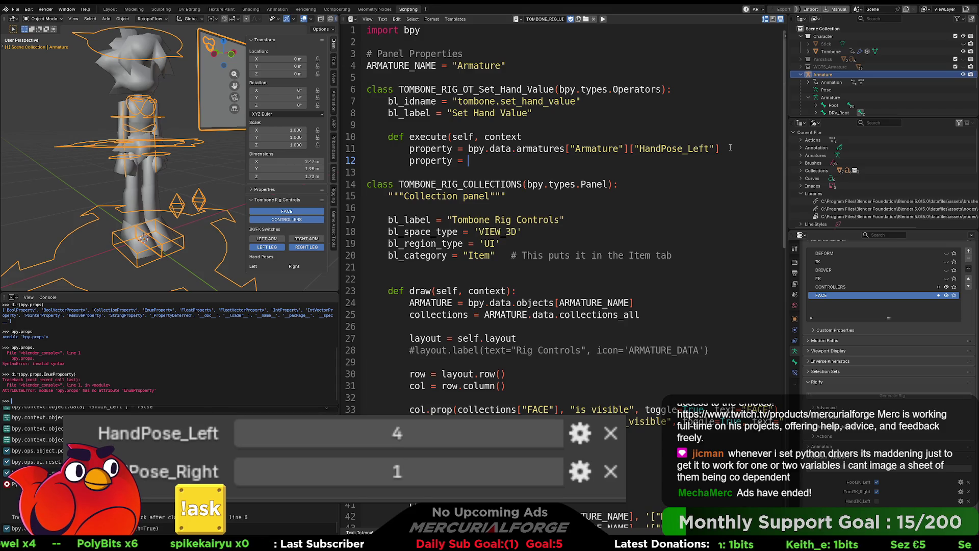
text(self.value)
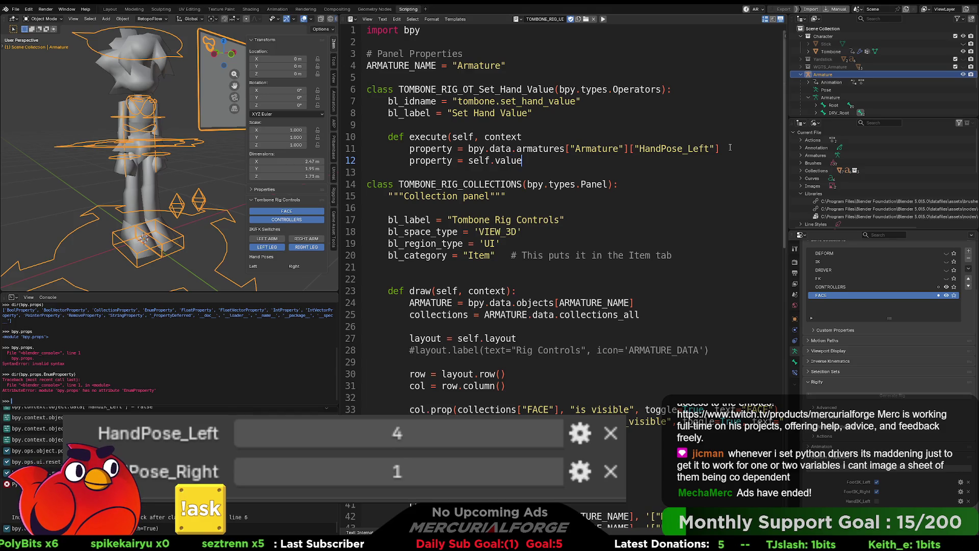
key(Return)
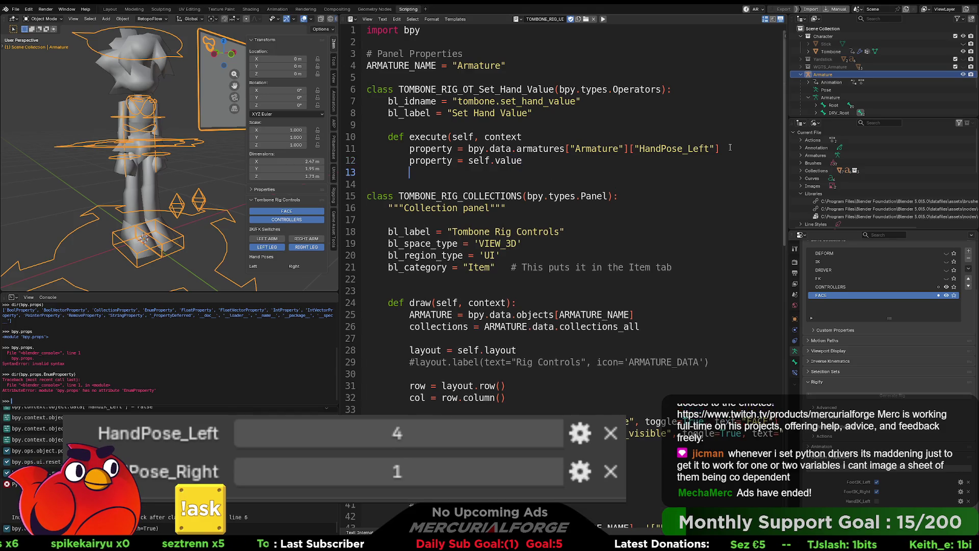
text(c)
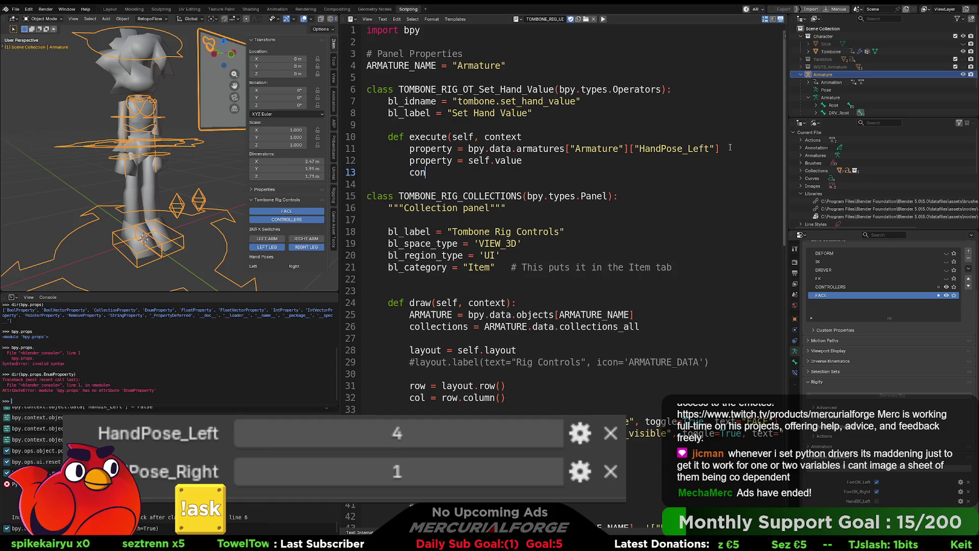
key(BackSpace)
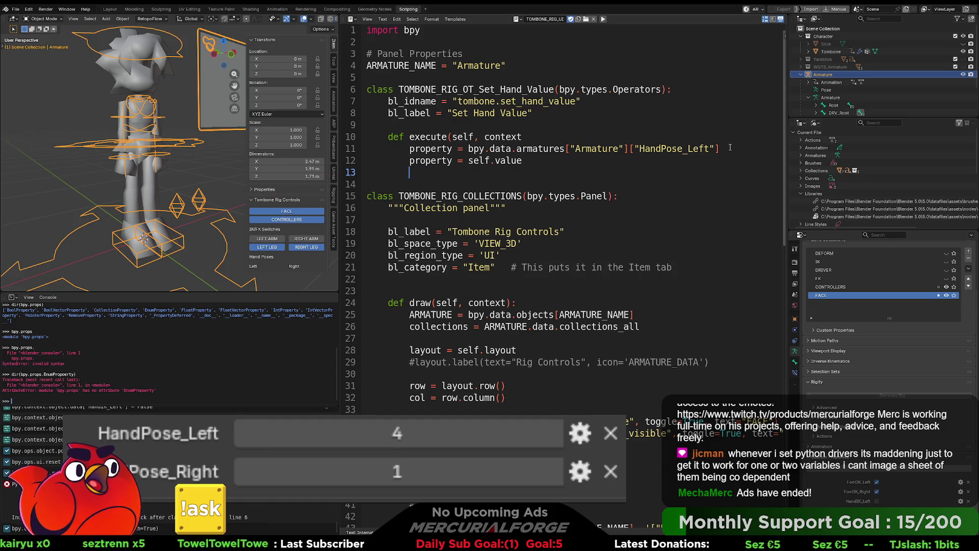
text(return{})
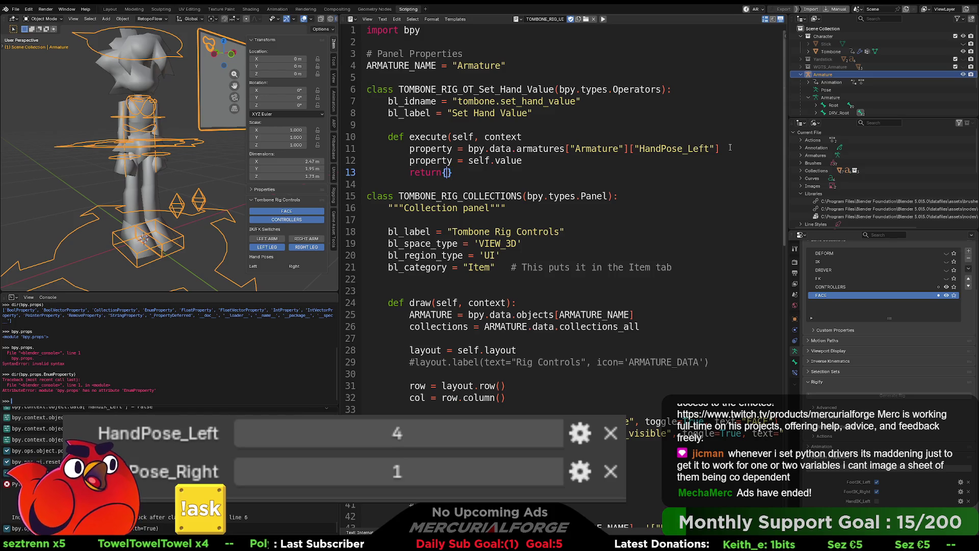
text("")
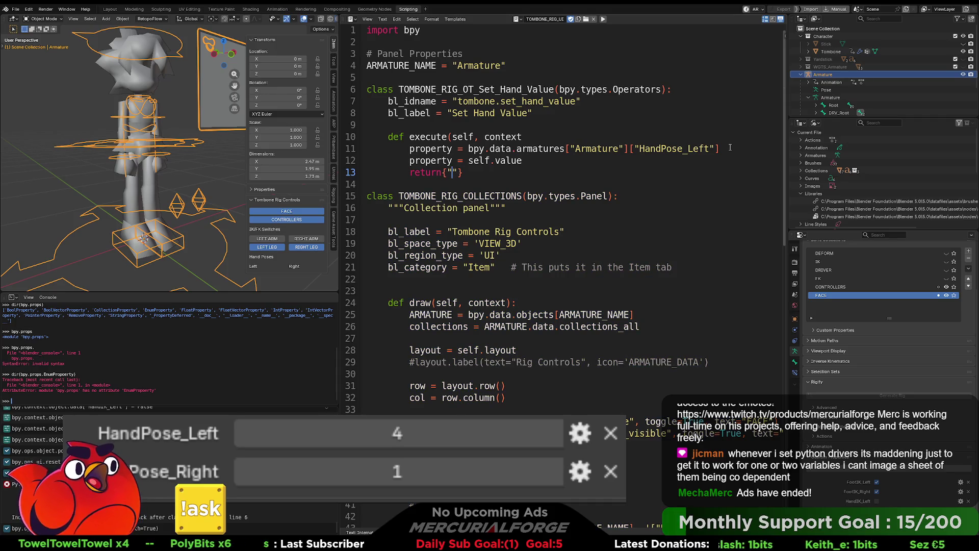
text(FIN)
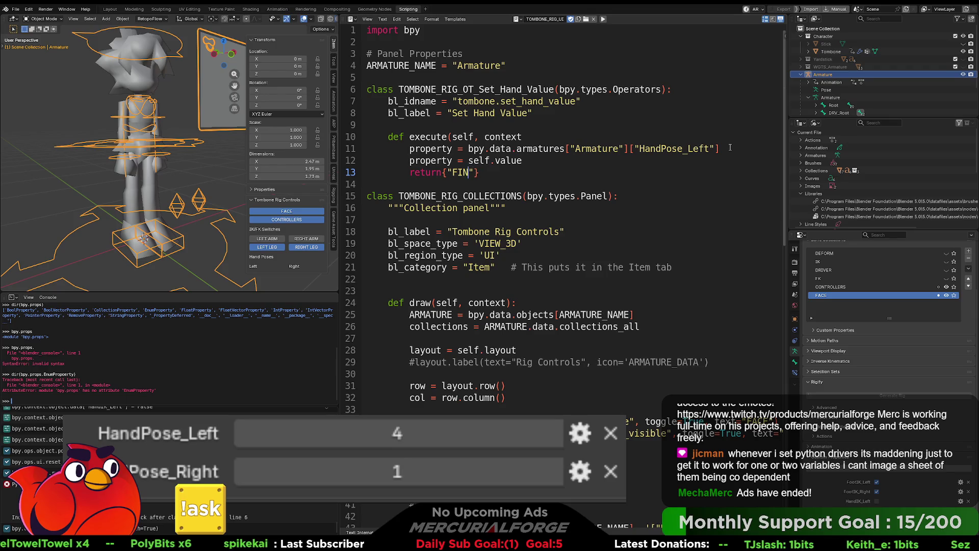
text(ISHE)
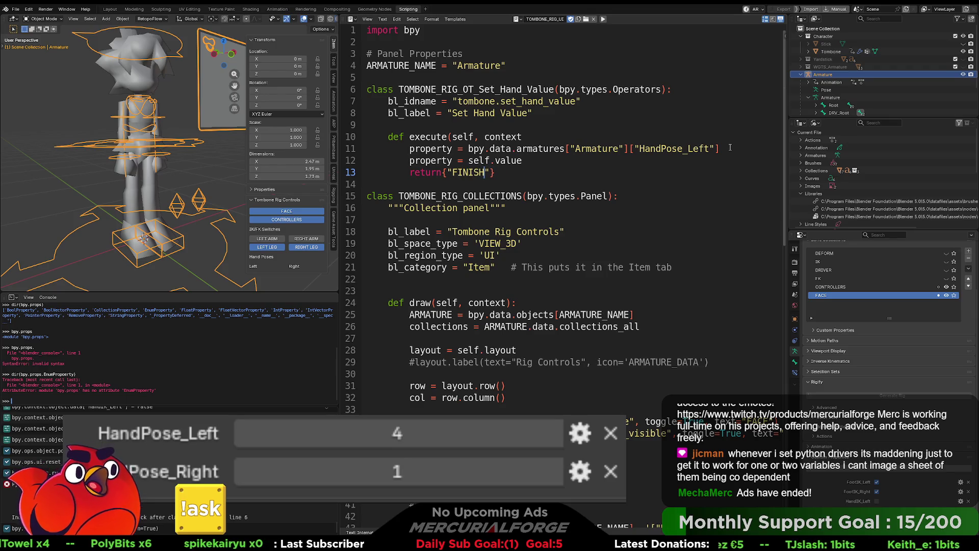
text(D)
key(Down)
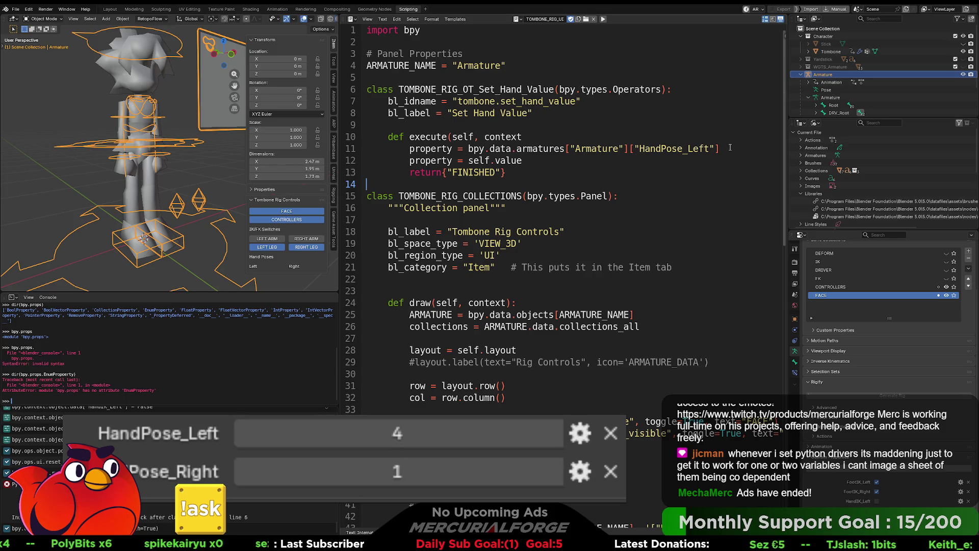
mouse_move(513, 170)
mouse_down()
mouse_move(368, 172)
mouse_move(437, 173)
mouse_move(414, 173)
mouse_up()
click(506, 173)
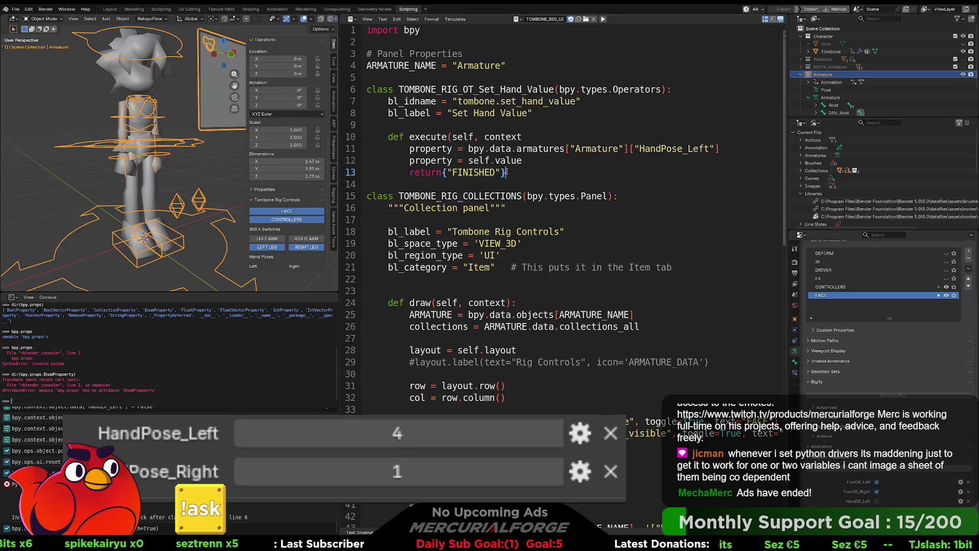
- Replace the handposes_enum prop call on line 57 with operator("tombone.set_hand_value",
click(535, 163)
scroll(519, 171, down, 2)
scroll(514, 179, up, 1)
scroll(510, 188, down, 4)
scroll(505, 201, up, 3)
ctrl+scroll(505, 201, down, 5)
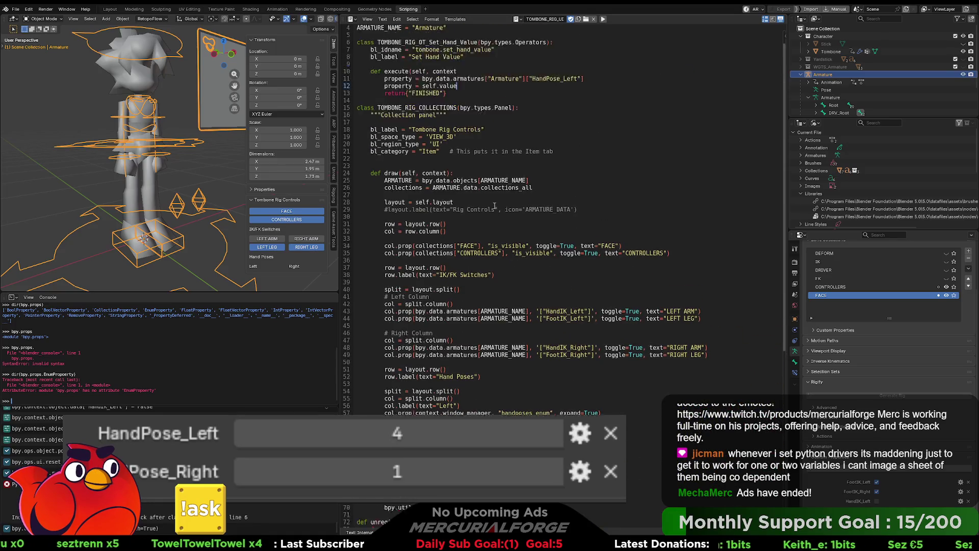
scroll(494, 205, up, 1)
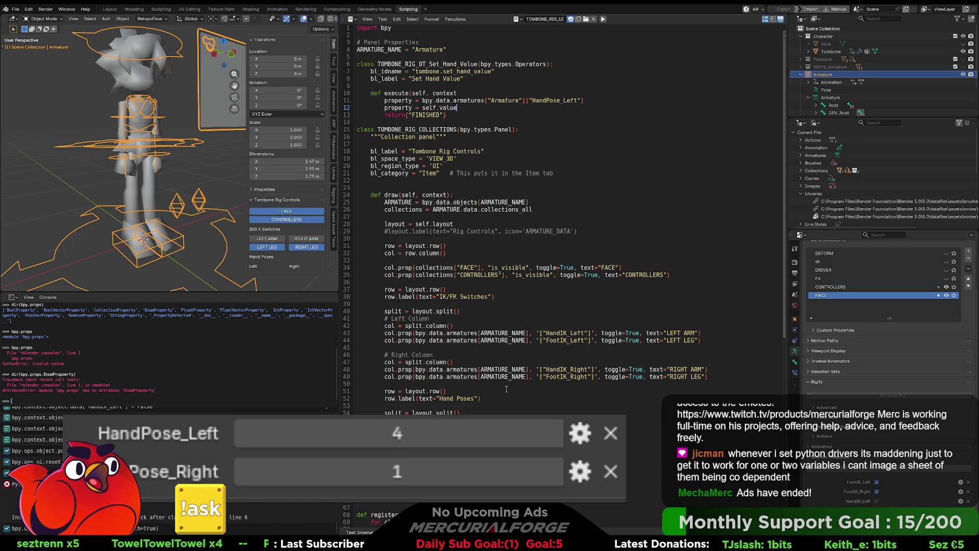
scroll(493, 396, down, 2)
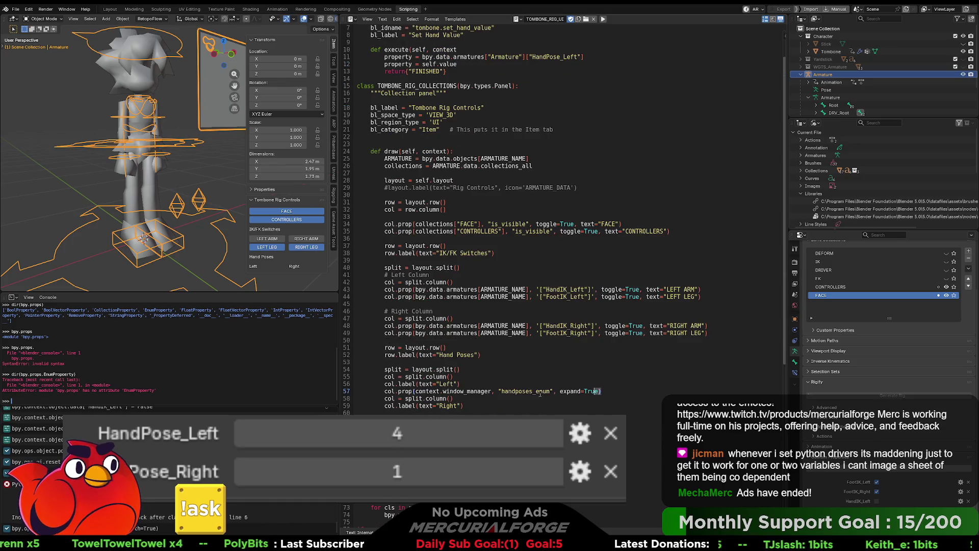
drag(601, 390, 404, 392)
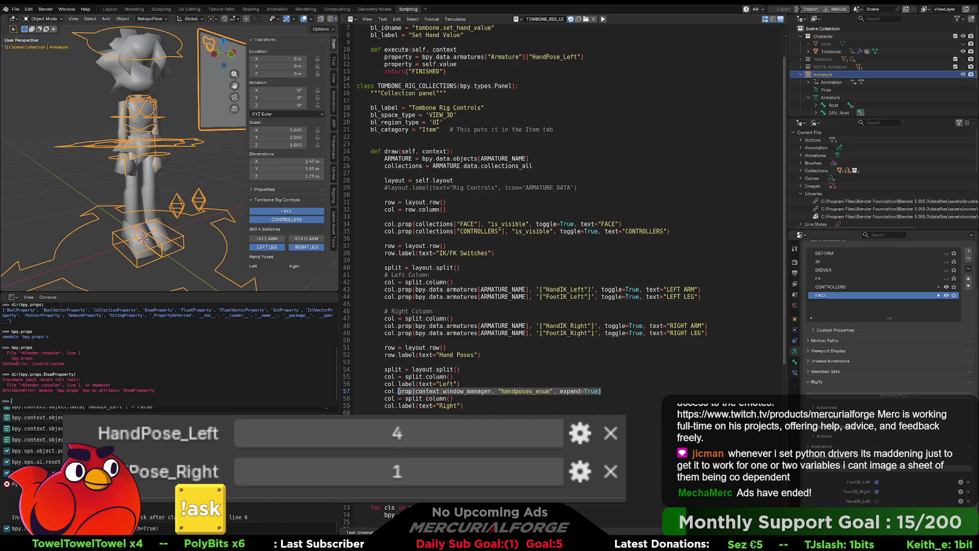
text(op)
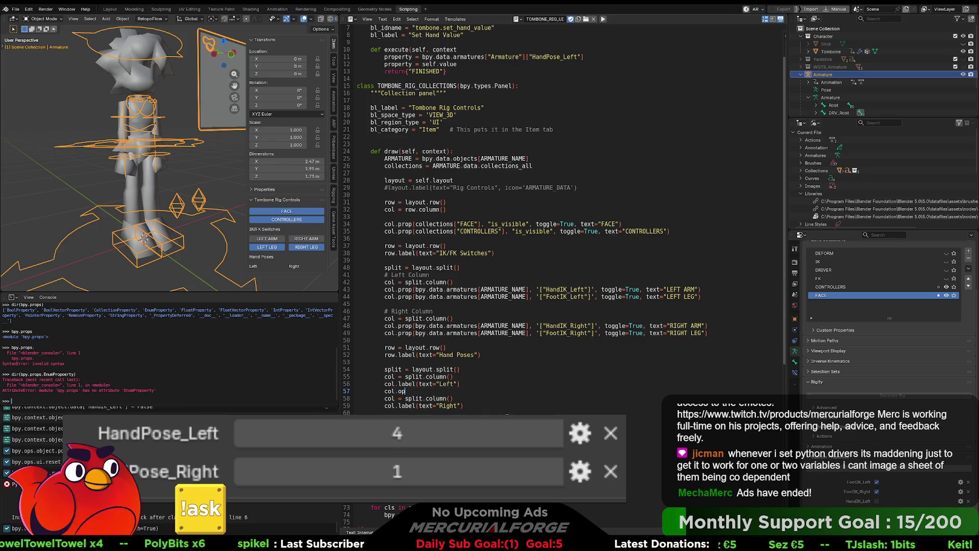
text(erator(")
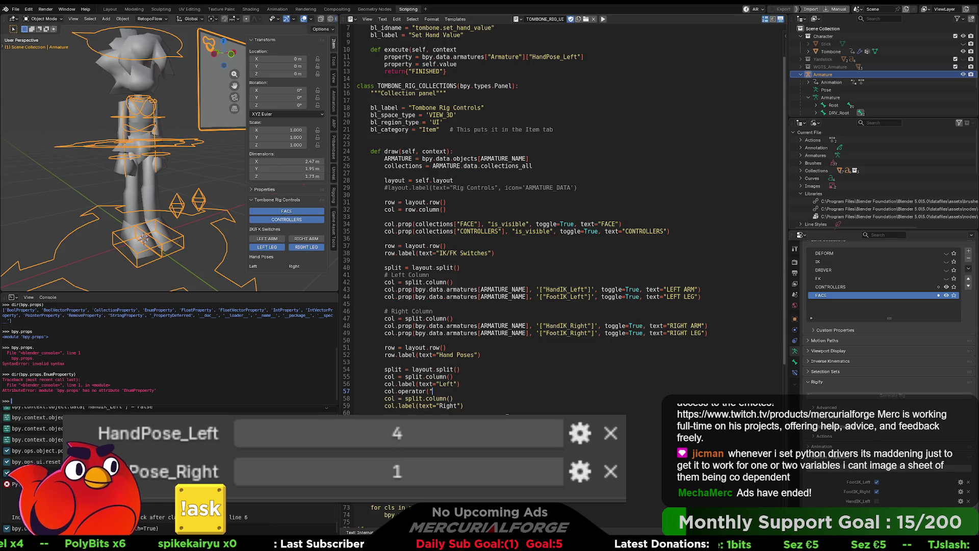
text(tombone.)
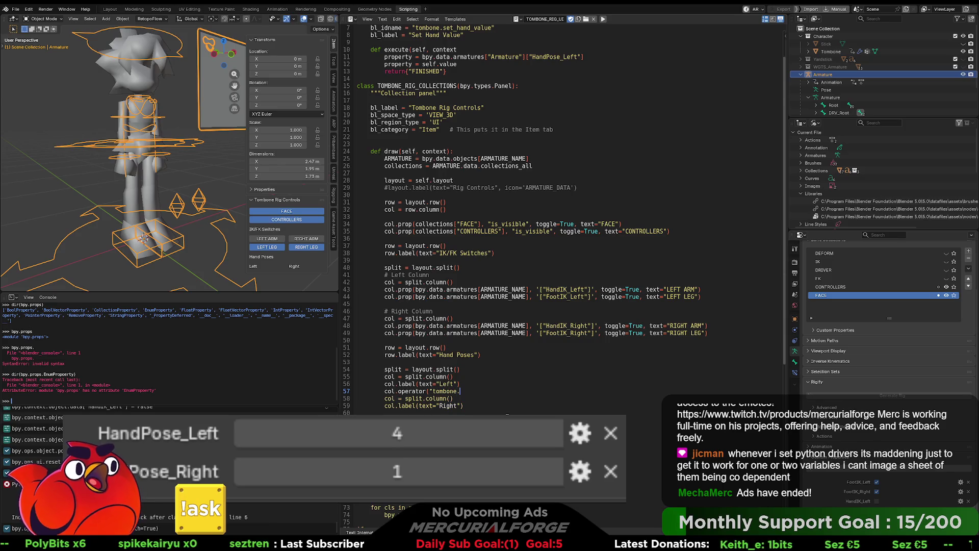
text(set_hand_va)
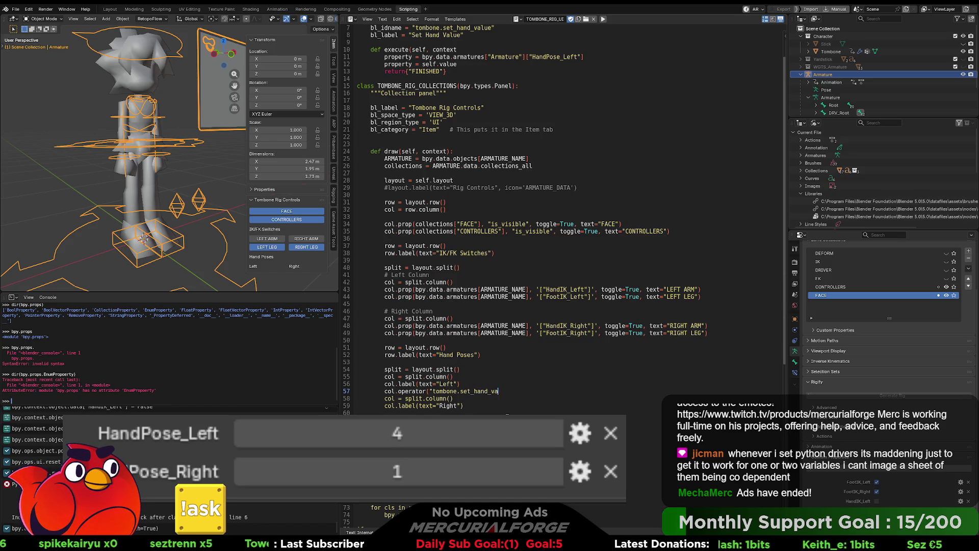
text(lue",)
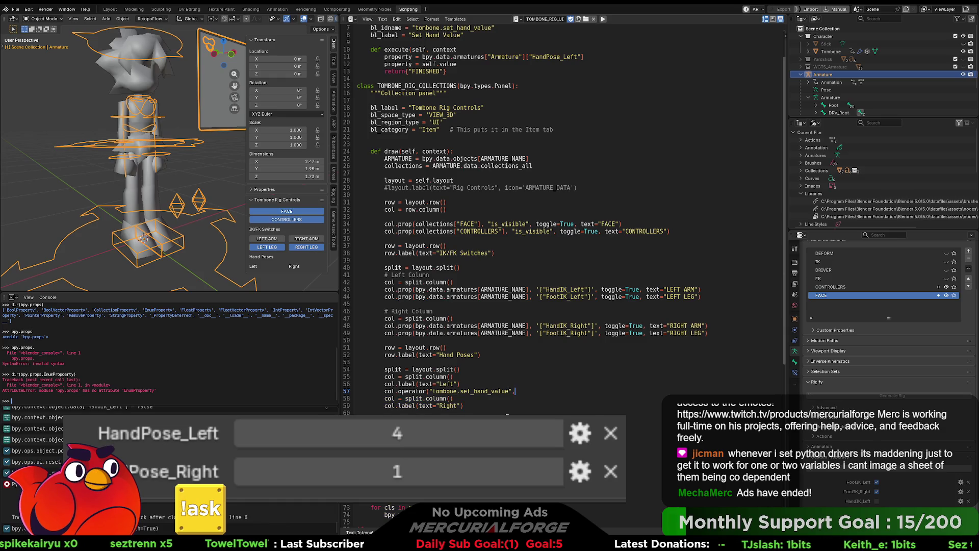